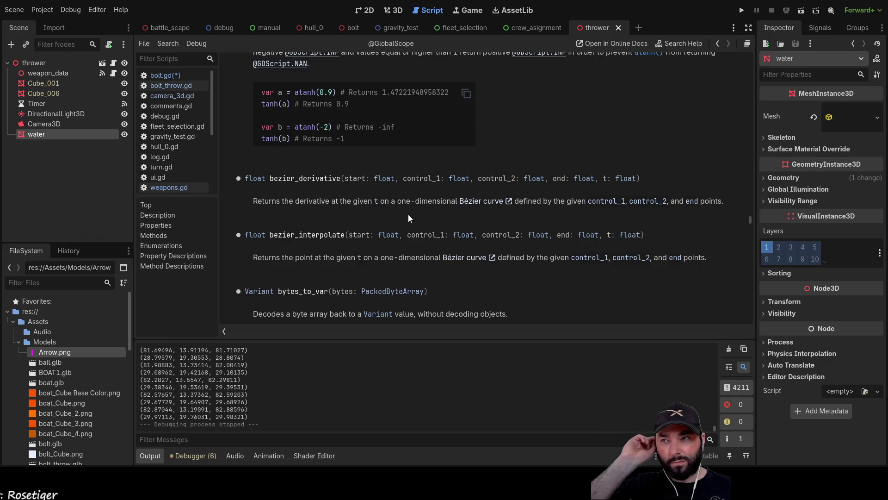
In bolt.gd, replace the angle_difference() call on line 61 with travel = travel.normalized()
scroll(408, 215, "down", 3)
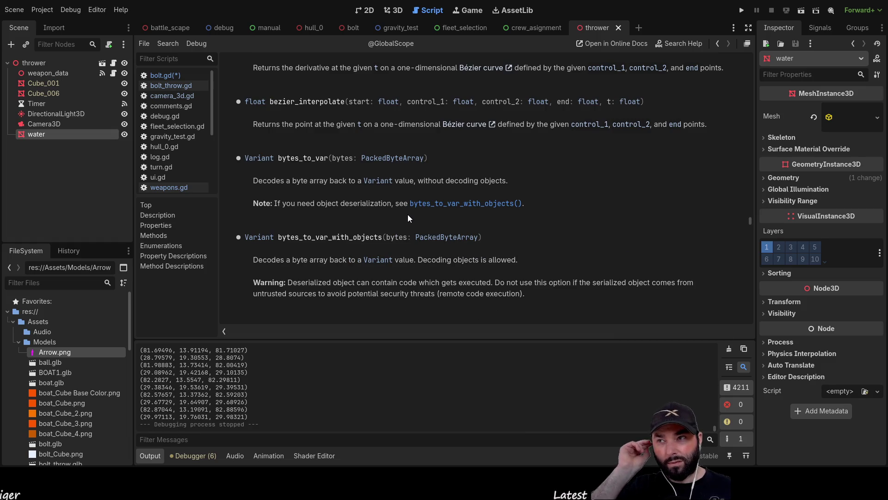
scroll(405, 211, "down", 2)
scroll(405, 211, "down", 1)
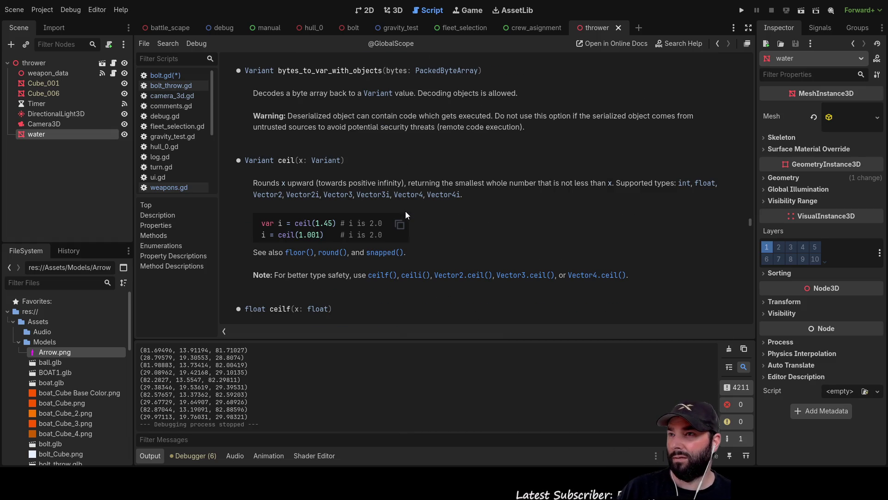
scroll(406, 211, "down", 3)
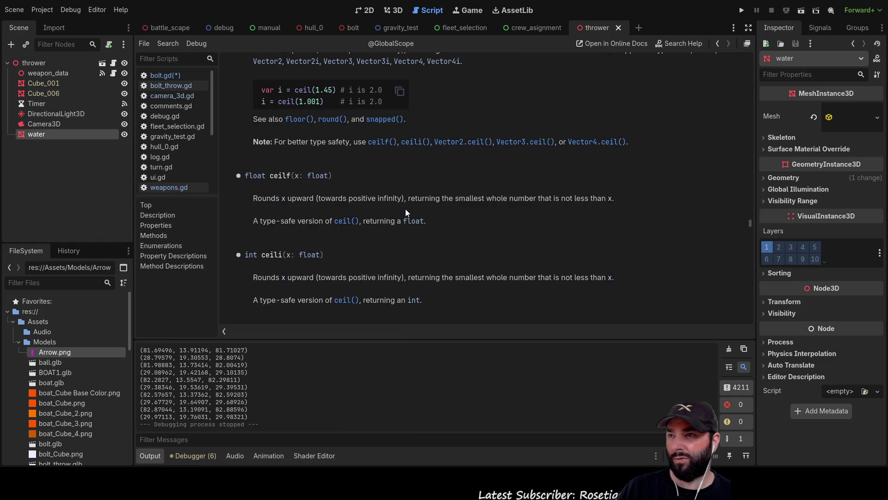
scroll(406, 209, "down", 3)
scroll(405, 209, "down", 2)
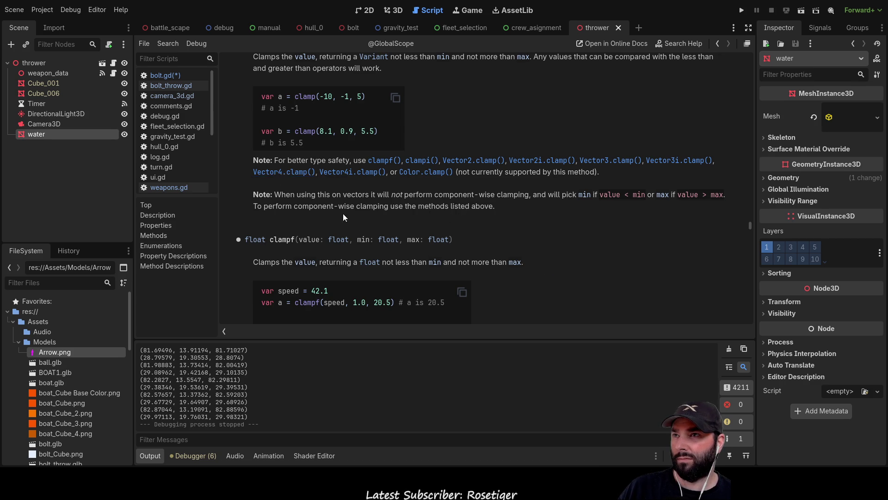
scroll(507, 237, "up", 1)
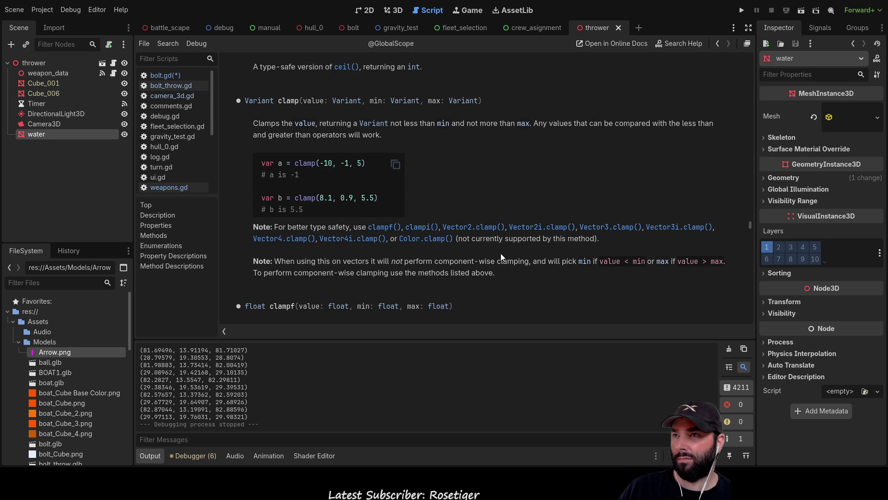
scroll(500, 254, "down", 2)
scroll(501, 234, "down", 3)
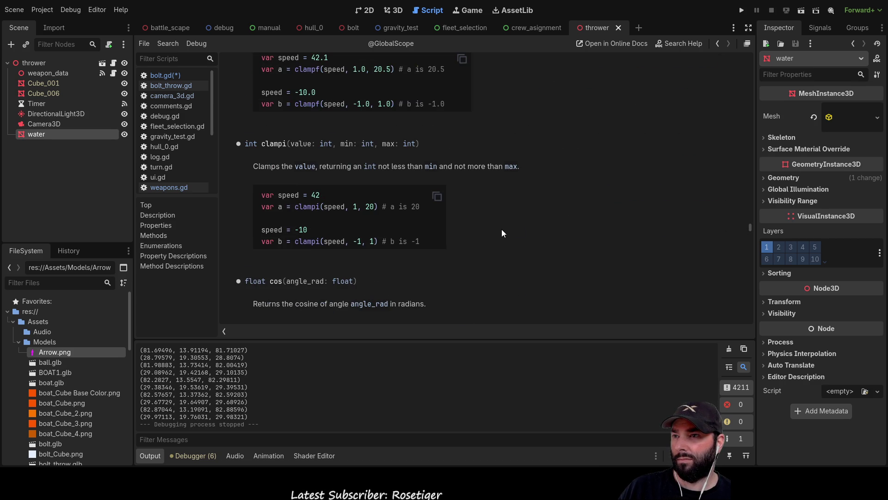
scroll(502, 229, "down", 1)
scroll(501, 229, "down", 4)
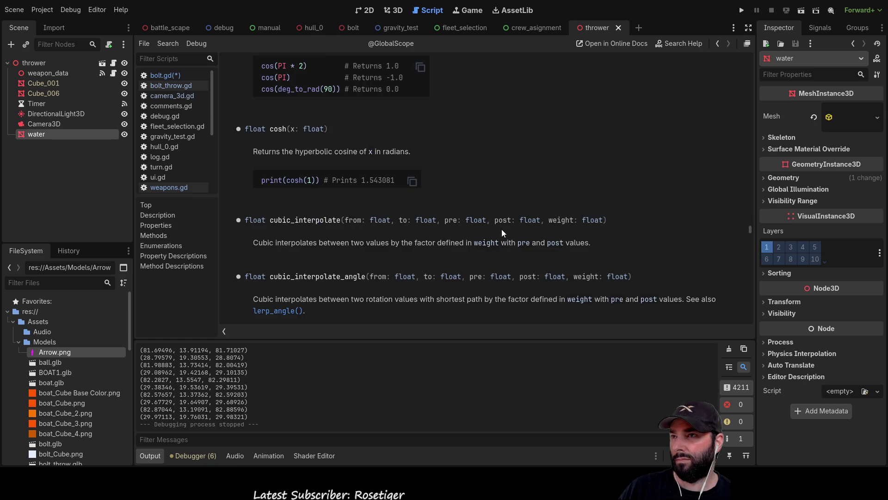
scroll(501, 229, "down", 1)
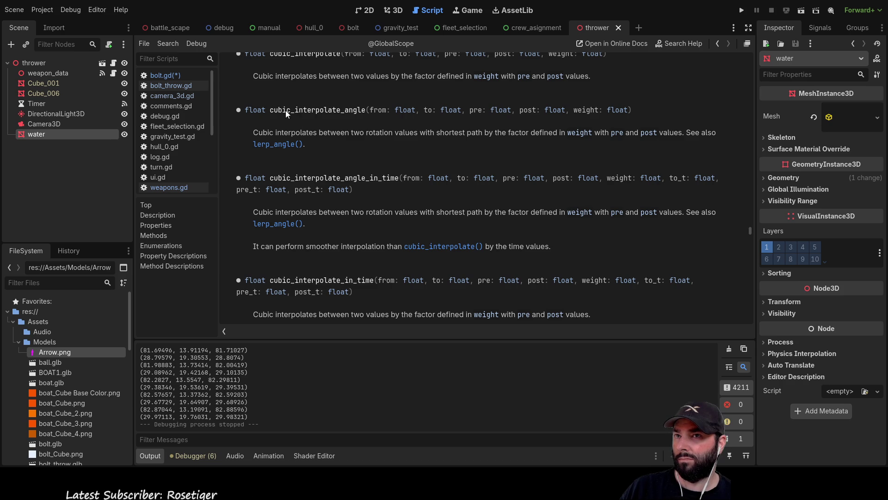
scroll(361, 212, "down", 3)
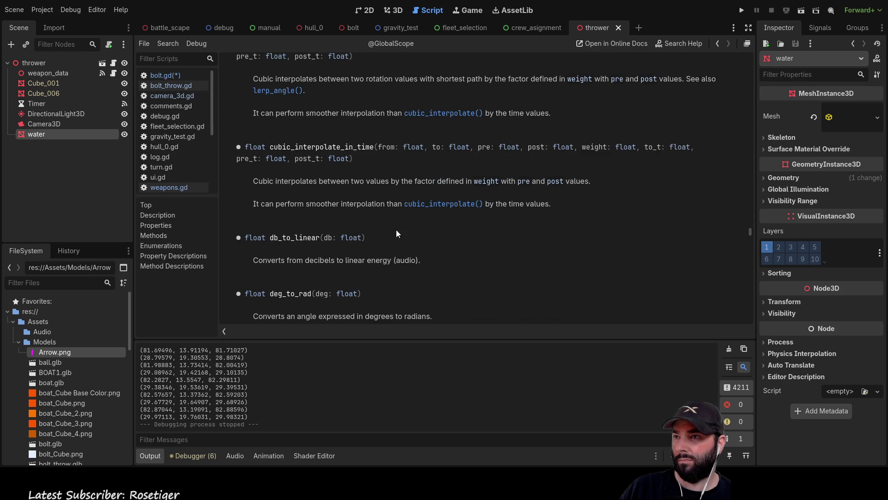
scroll(468, 250, "down", 4)
scroll(468, 250, "down", 4)
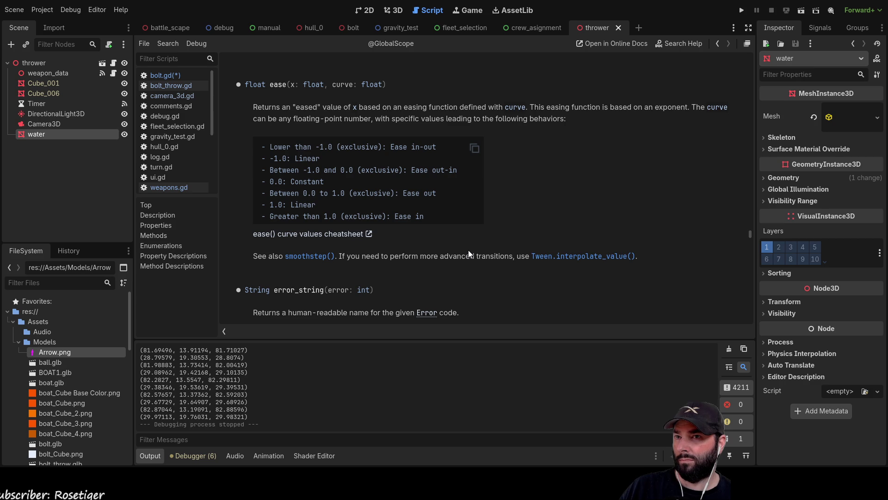
scroll(468, 250, "down", 3)
scroll(468, 250, "down", 7)
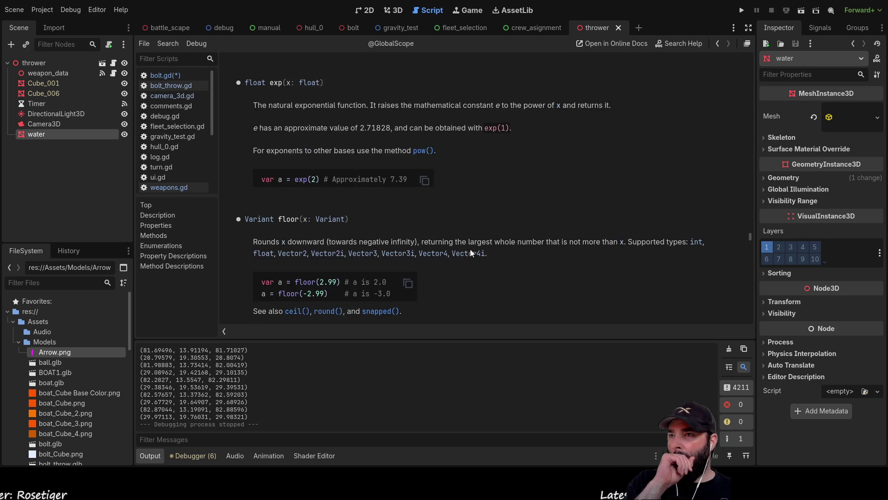
scroll(450, 213, "down", 6)
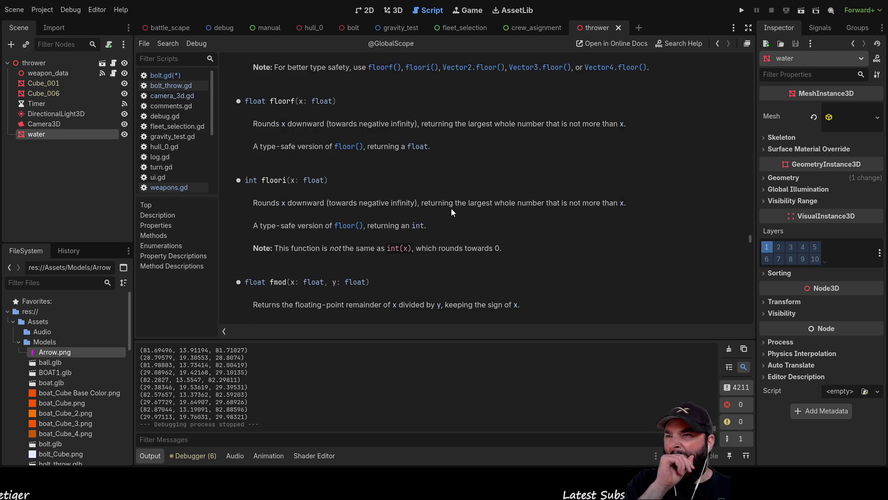
scroll(451, 206, "down", 3)
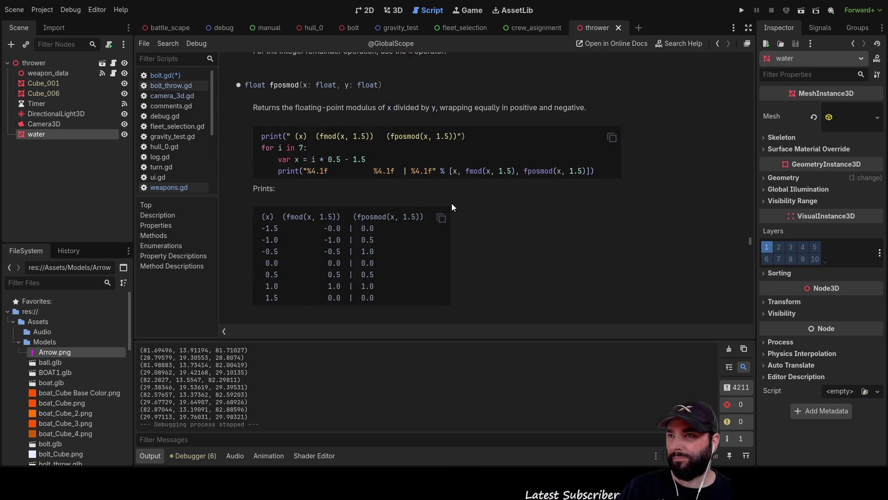
scroll(452, 204, "down", 3)
scroll(453, 201, "down", 3)
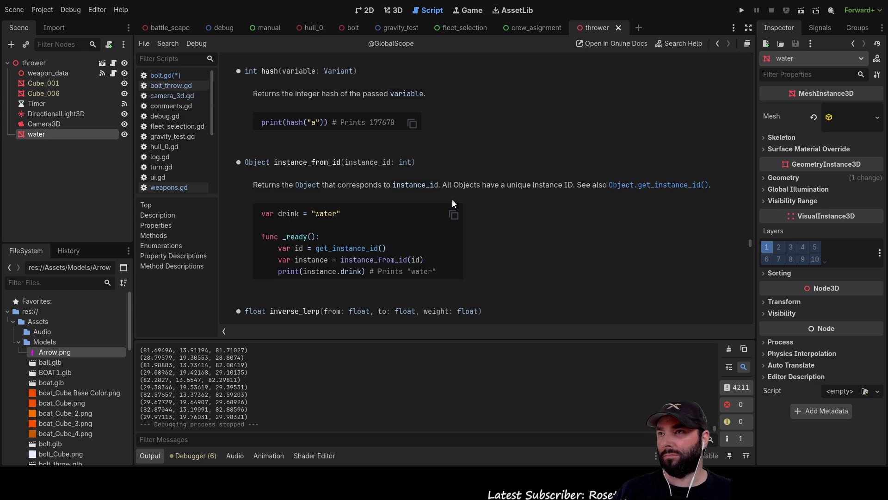
scroll(451, 199, "down", 2)
scroll(452, 197, "down", 1)
scroll(451, 197, "down", 5)
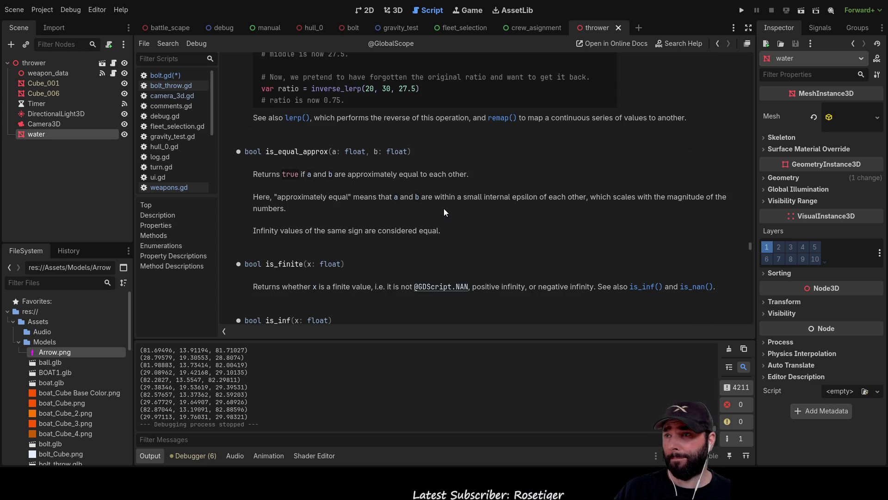
scroll(444, 211, "down", 3)
scroll(444, 205, "down", 15)
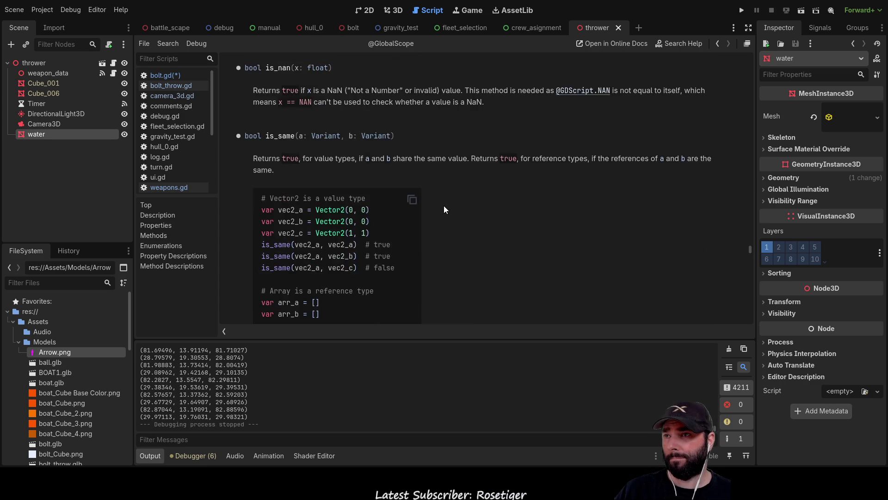
scroll(444, 208, "up", 2)
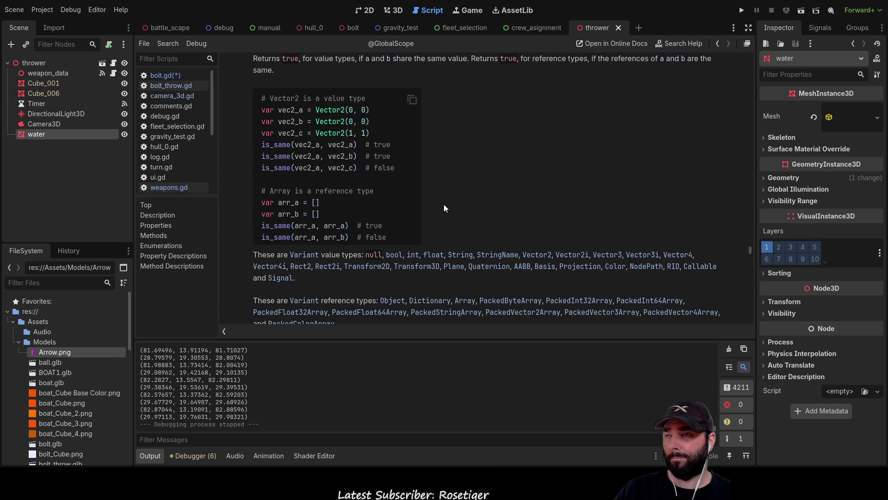
scroll(444, 208, "down", 4)
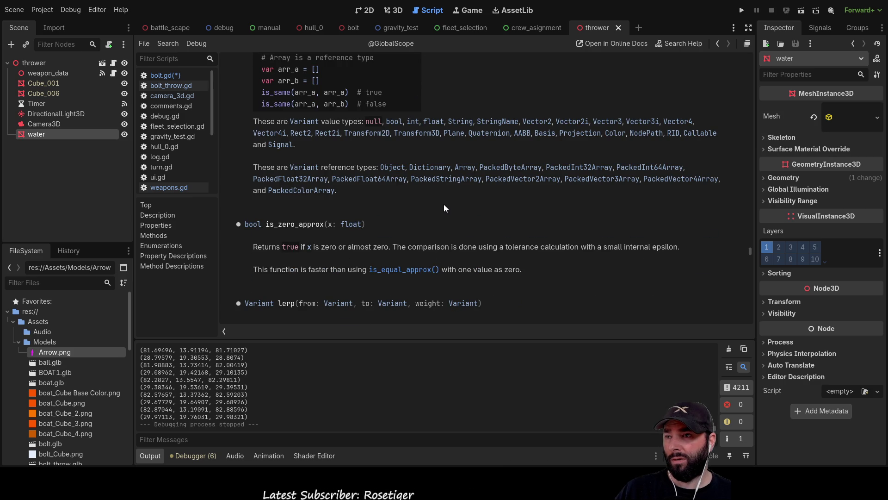
scroll(443, 204, "down", 5)
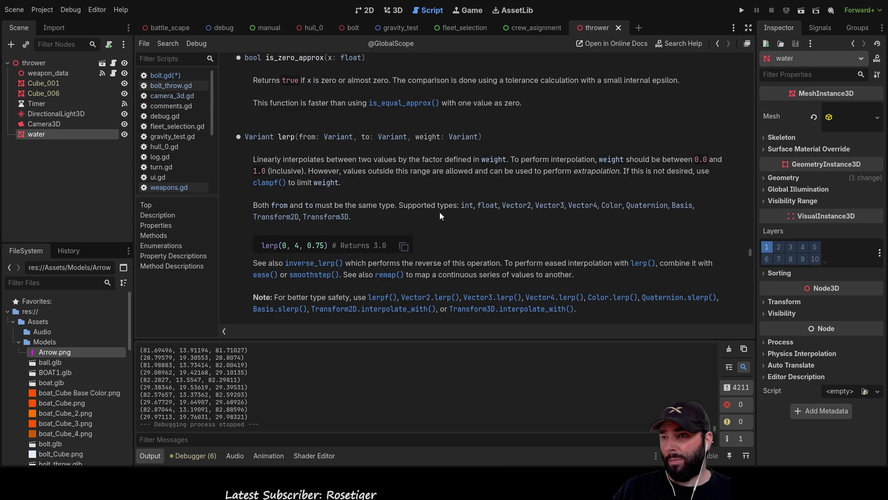
scroll(391, 218, "down", 8)
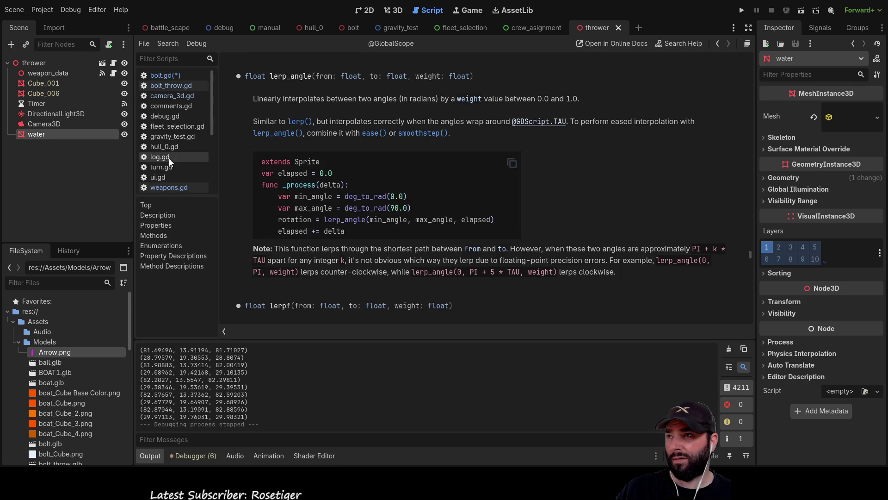
left_click(162, 77)
key("End")
left_click_drag(281, 274, 348, 274)
key("BackSpace")
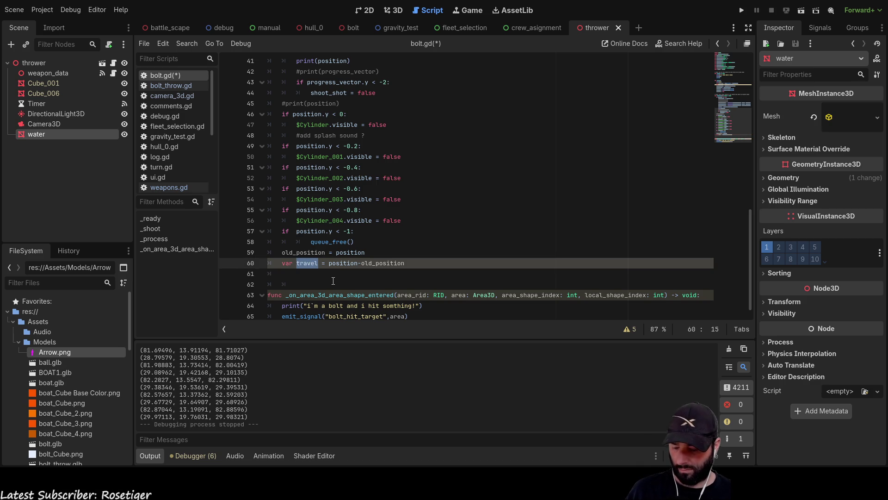
type("travel = travel")
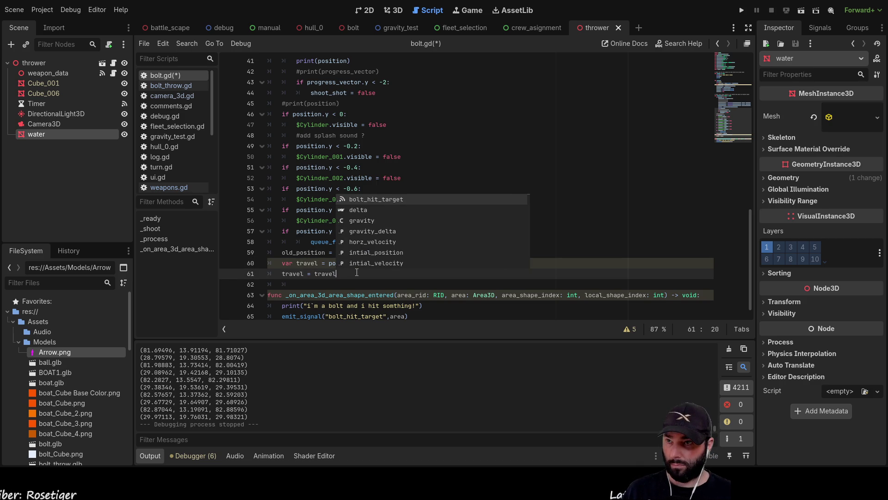
type(".nor")
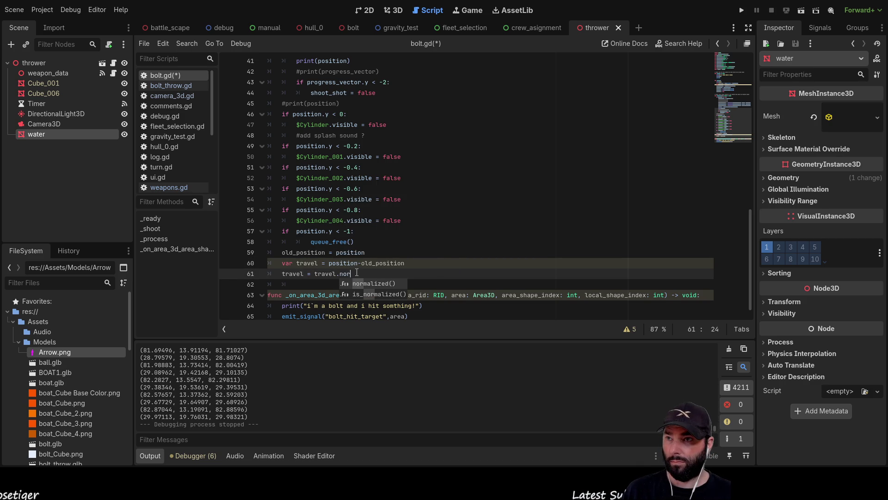
key("Return")
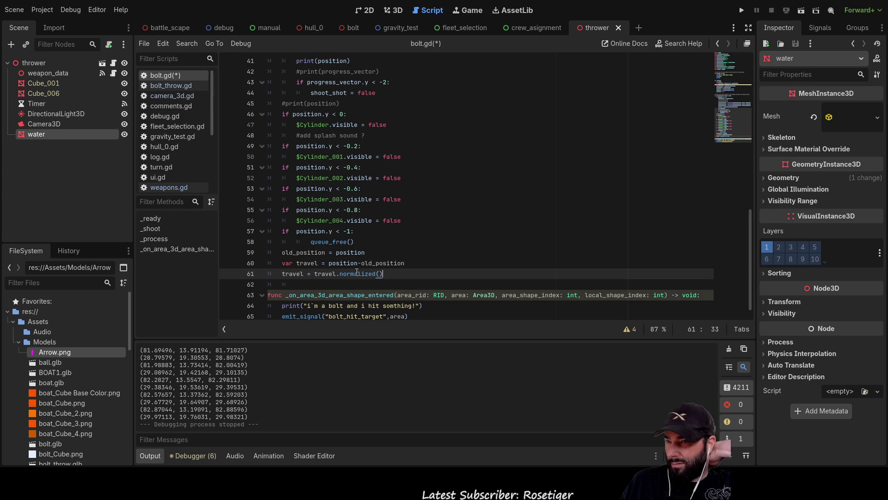
Add rotation.x, rotation.y and rotation.z lines below it, separated by a blank line
key("Return")
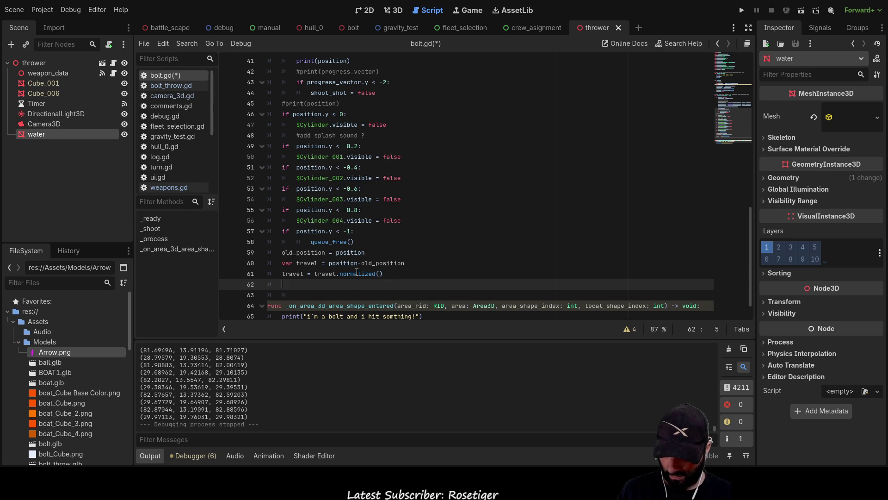
type("rotation")
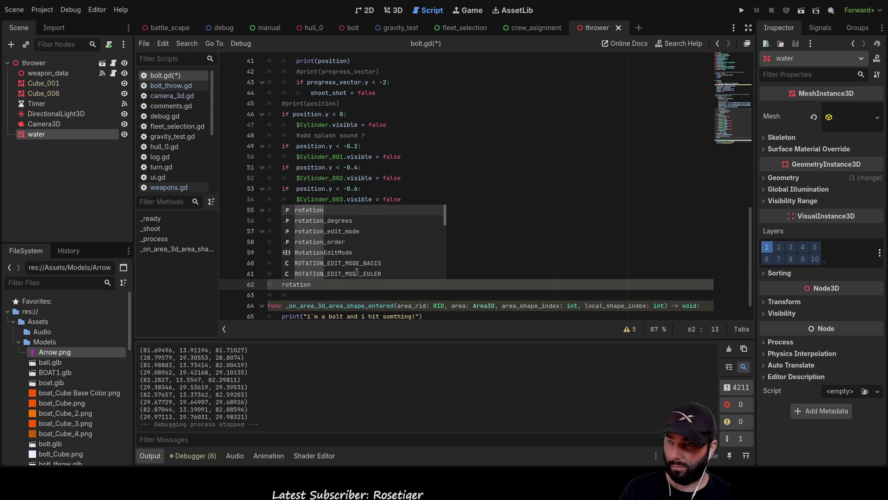
type(".x")
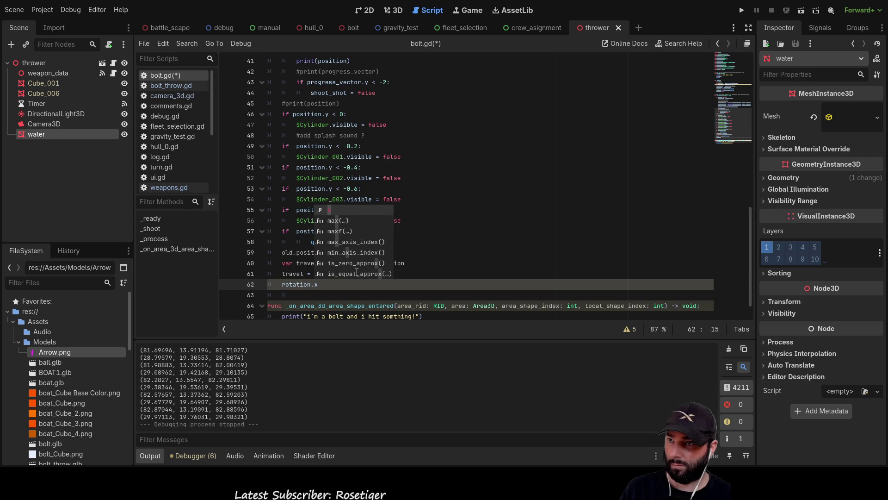
key("Escape")
key("Return")
type("r")
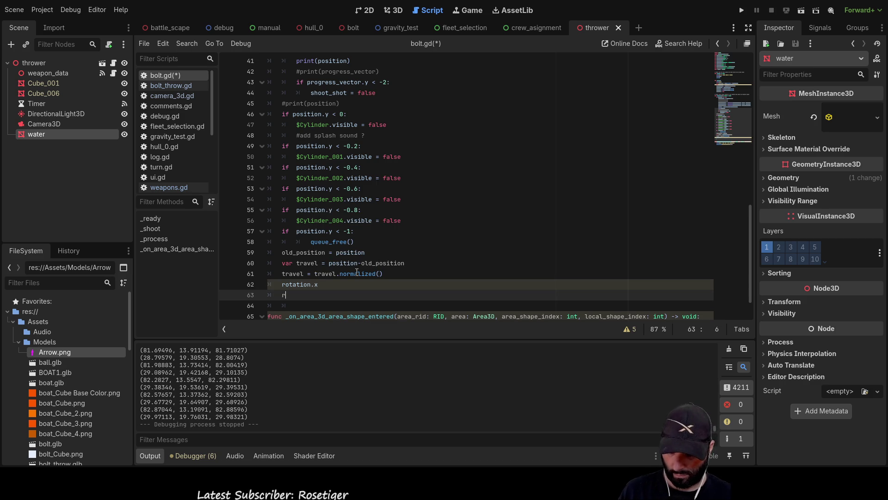
type("otation.y")
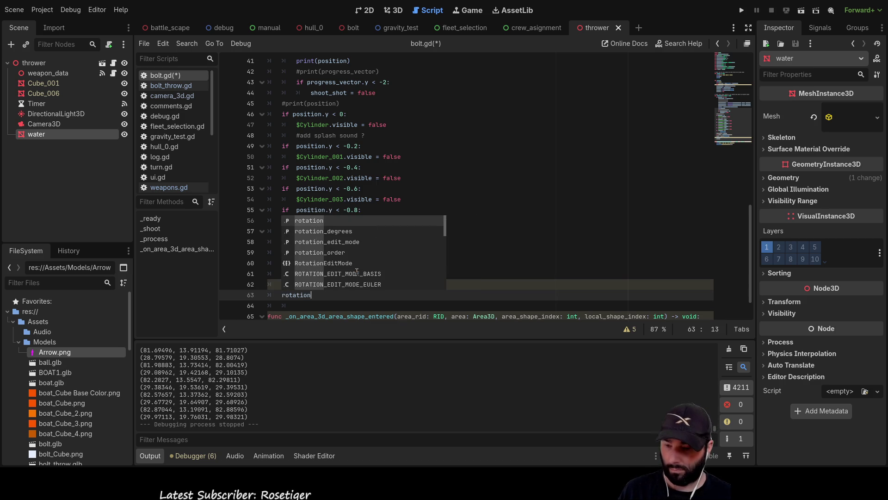
key("Escape")
key("Return")
type("rot")
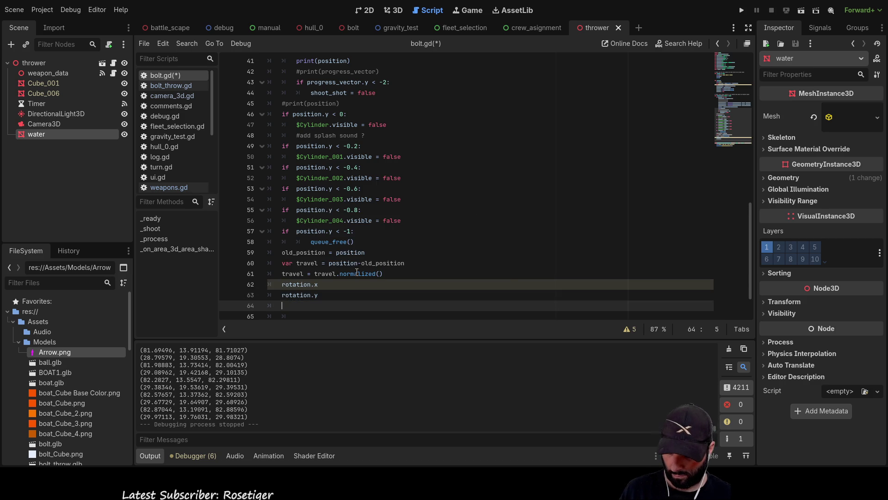
type("ation.z")
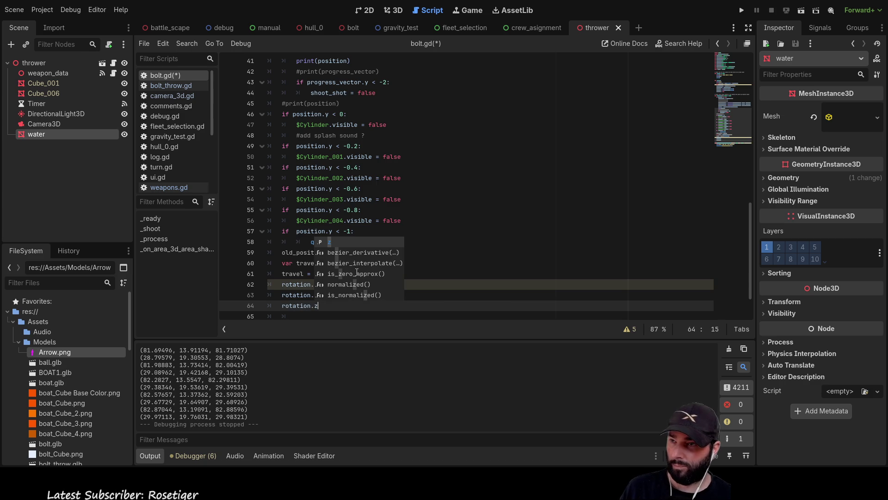
key("Escape")
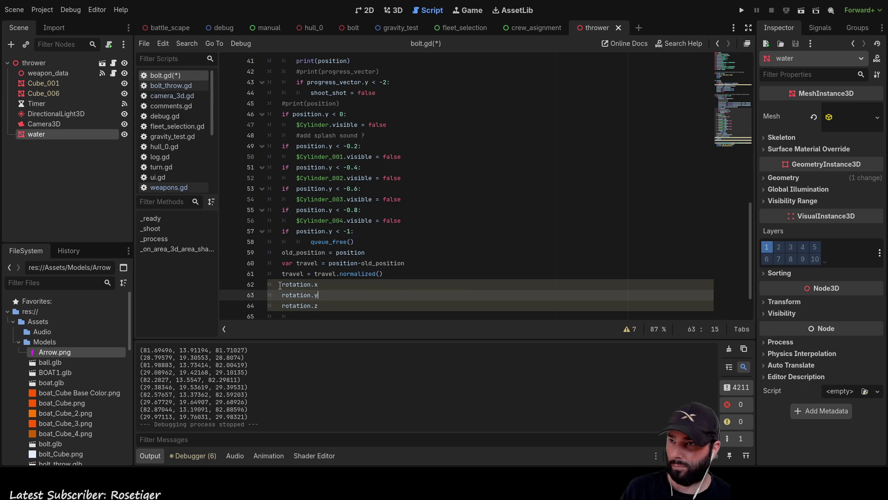
key("Up")
key("Up")
key("Home")
key("Return")
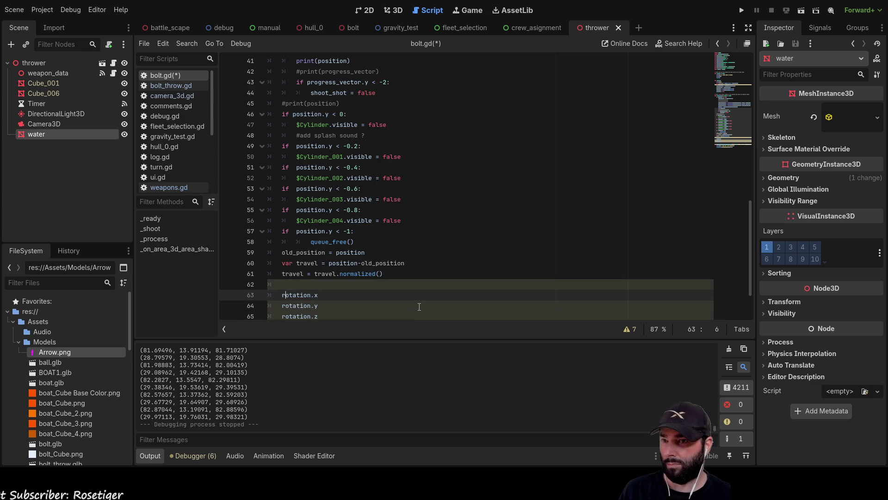
key("Right")
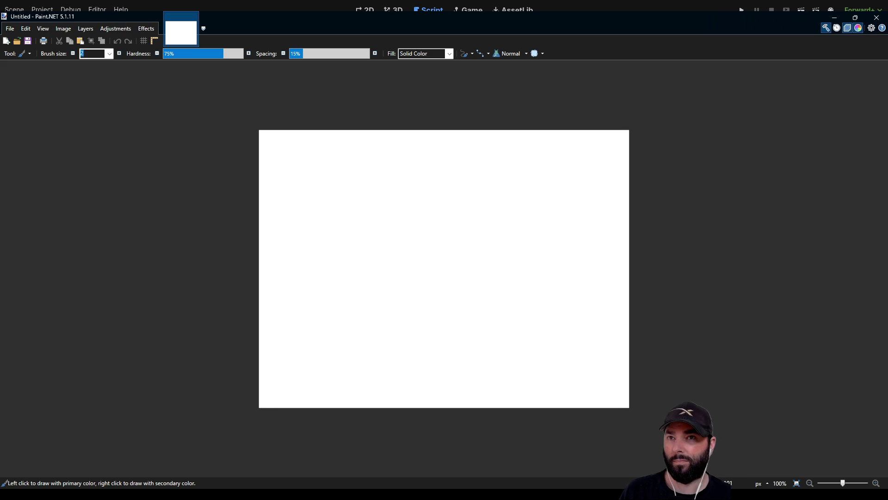
Draw the horizontal axis across the canvas, then extend the dashed line under the arrow leftward
left_click_drag(265, 251, 679, 263)
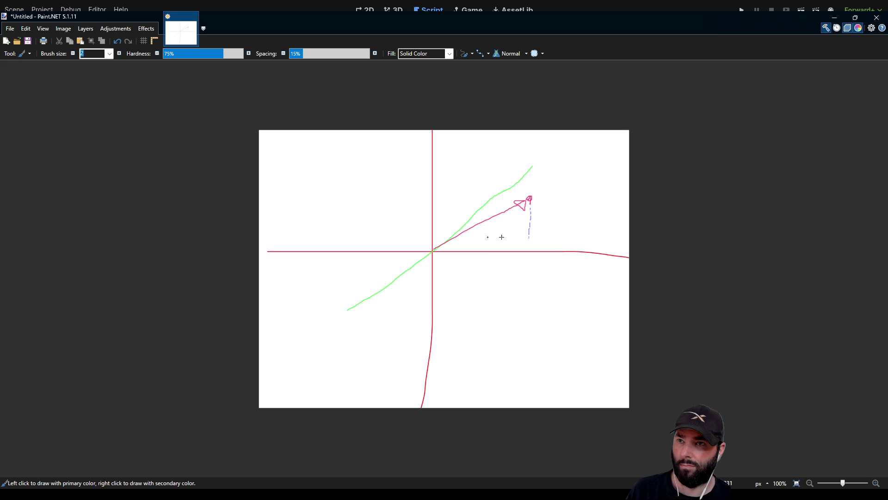
left_click_drag(509, 236, 490, 236)
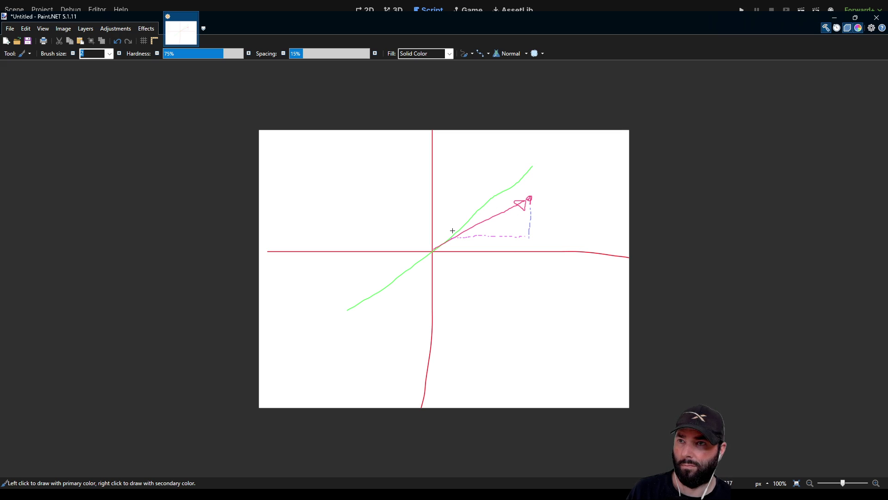
Draw a green dashed vertical edge near the axis and dot the origin in magenta
mouse_move(450, 231)
left_mouse_down()
mouse_move(452, 198)
mouse_move(514, 203)
left_mouse_up()
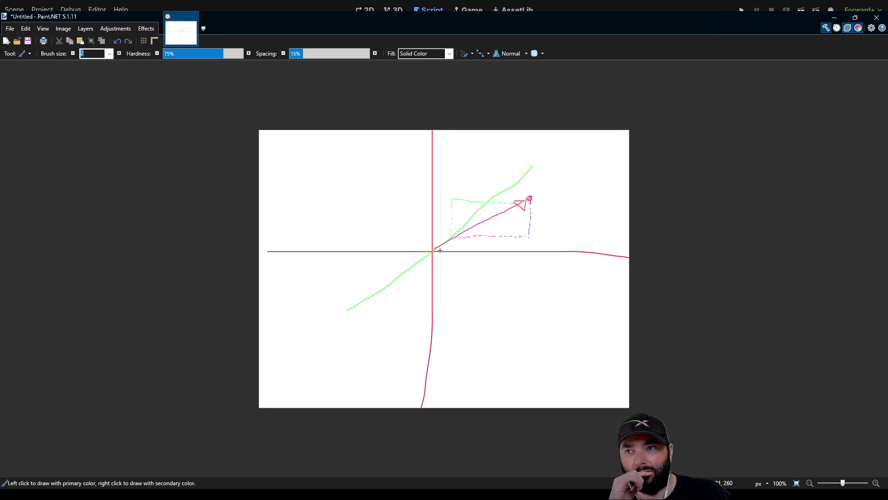
left_click_drag(430, 251, 430, 244)
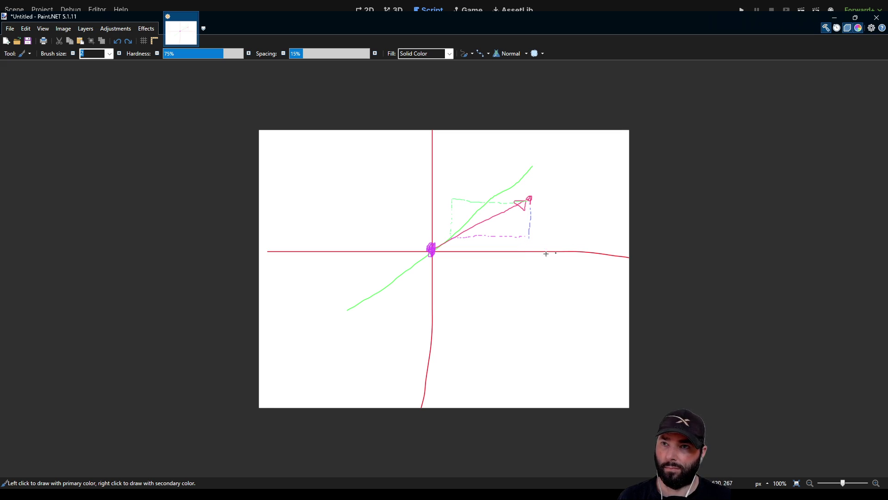
Add short green strokes at the dashed rectangle's right and top-left corners, then return to Godot
left_click_drag(520, 244, 508, 252)
left_click_drag(451, 199, 434, 217)
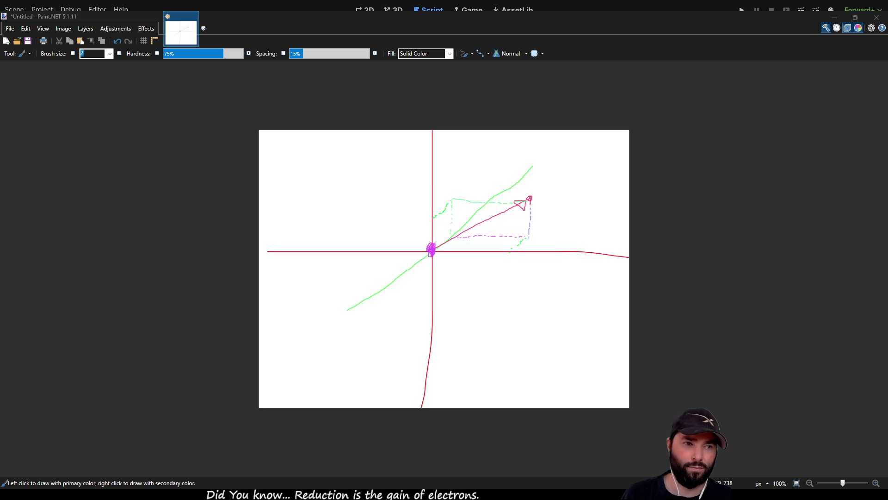
key("alt+Tab")
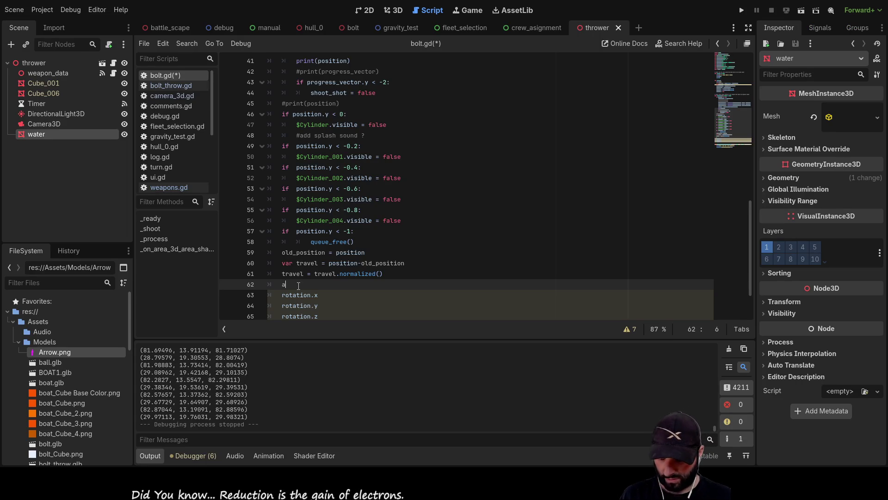
Type 'ng' on line 62, scroll its suggestions, then dismiss and erase it
type("ng")
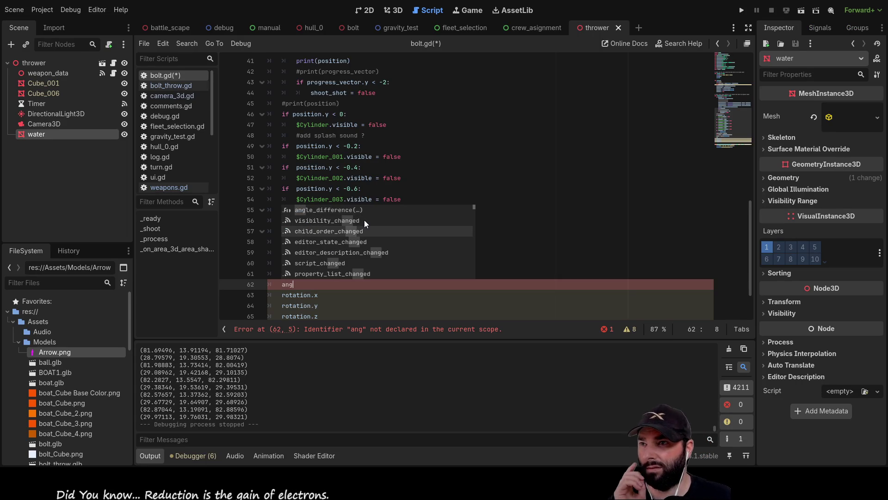
scroll(364, 220, "down", 2)
scroll(358, 232, "down", 5)
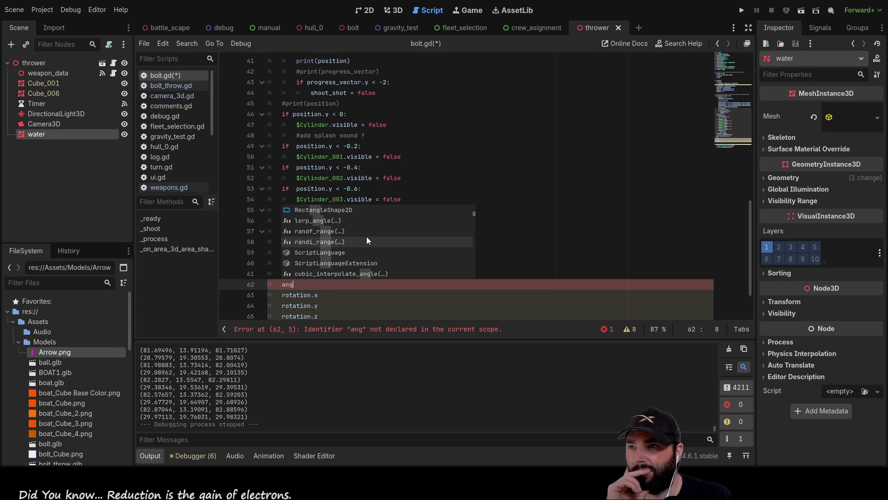
scroll(371, 241, "down", 5)
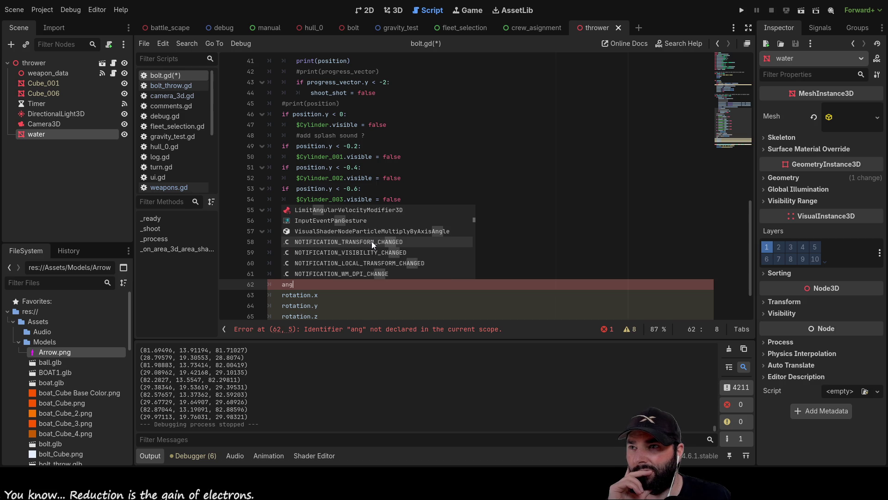
scroll(371, 241, "down", 5)
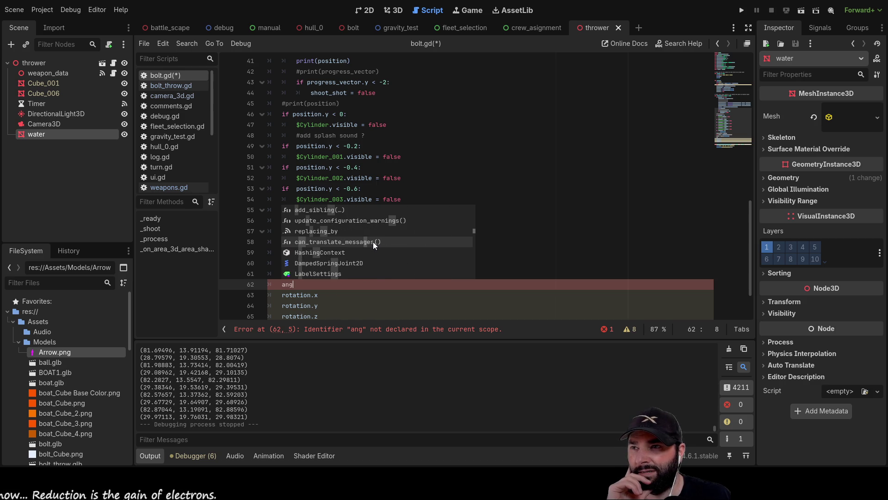
left_click(299, 286)
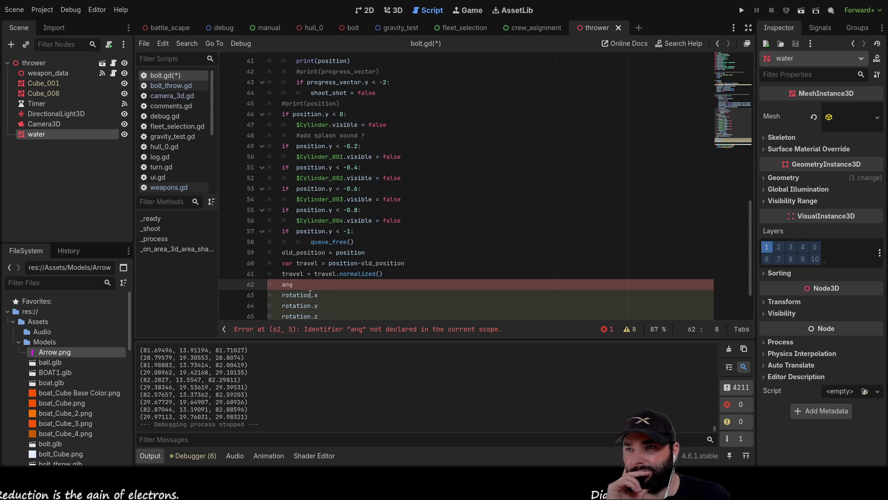
key("BackSpace")
key("BackSpace")
Browse autocomplete entries for 'vect' and 'vector' toward Vector3, then delete the unfinished word
type("vec")
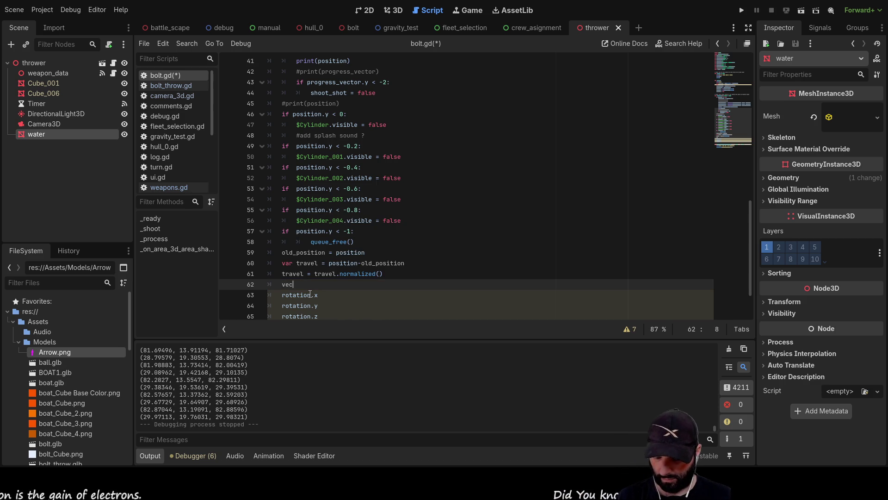
type("t")
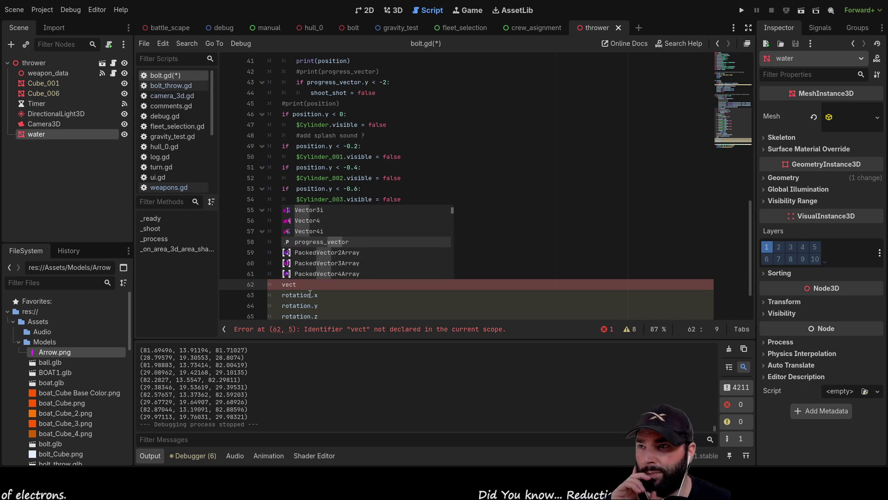
key("Down")
key("Down")
key("Down")
key("Down")
key("Down")
key("Down")
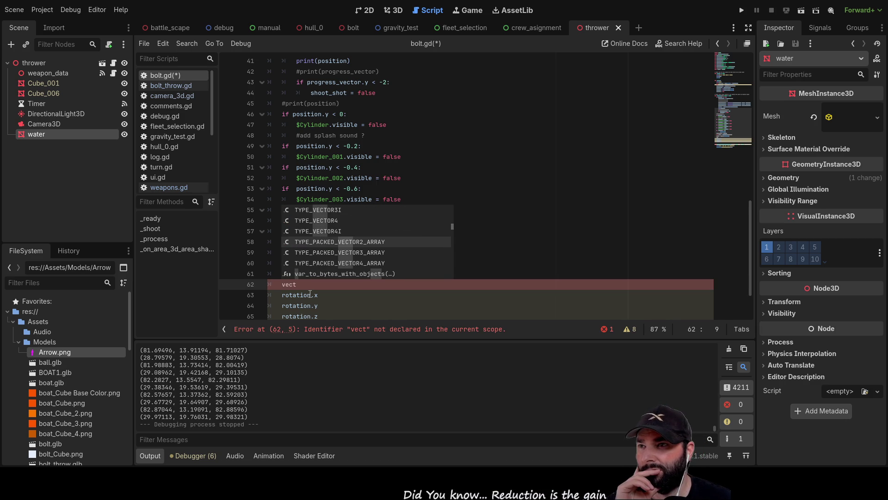
key("Down")
key("Down")
key("Down")
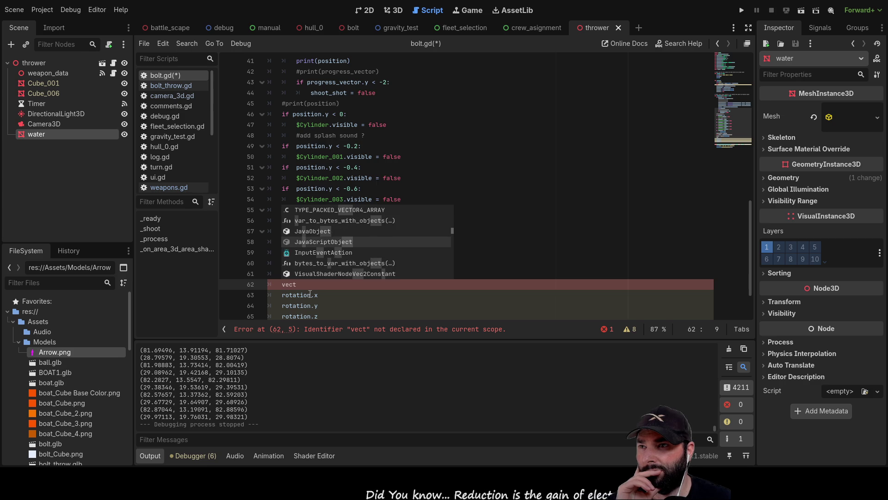
key("Down")
key("Down")
key("Down")
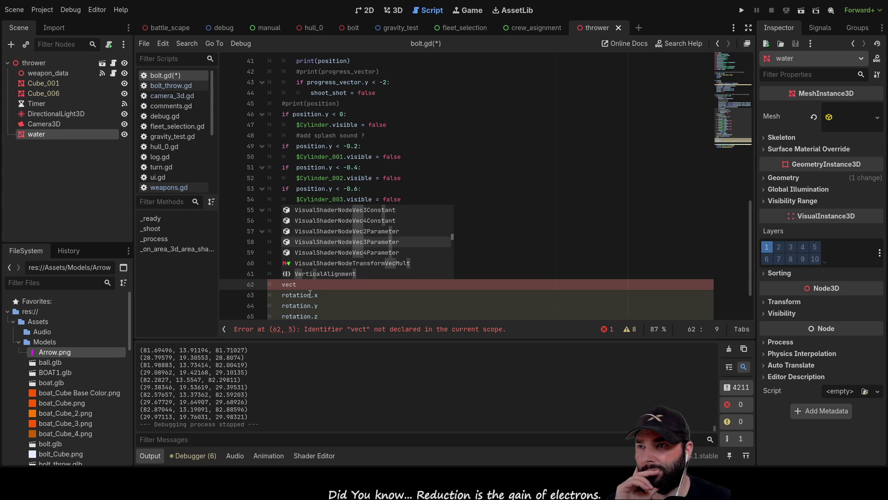
key("Down")
key("Down")
key("Down")
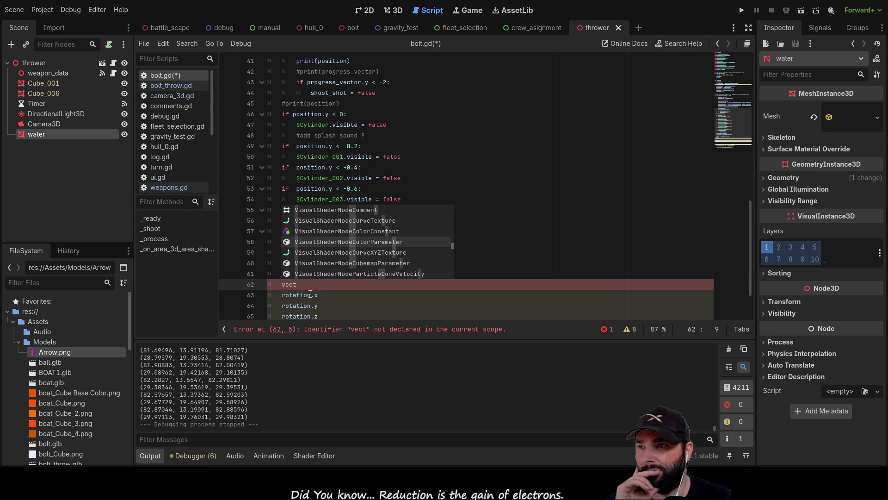
type("or")
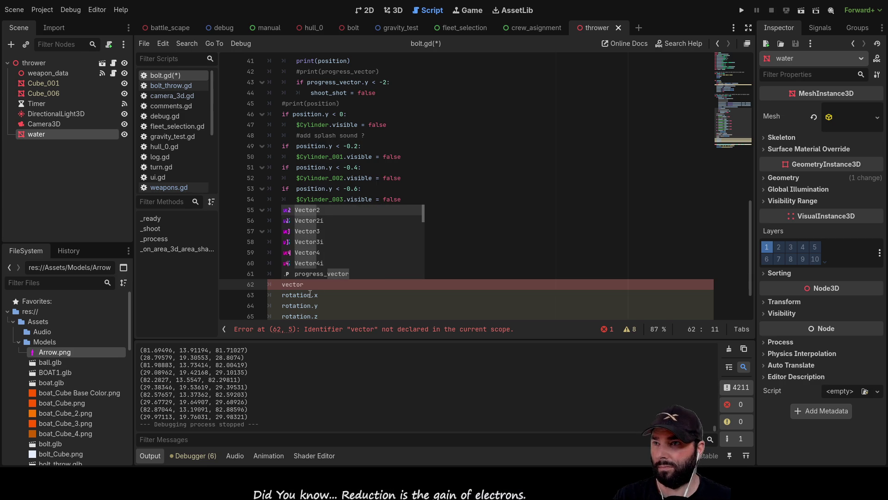
key("Down")
key("Down")
key("Down")
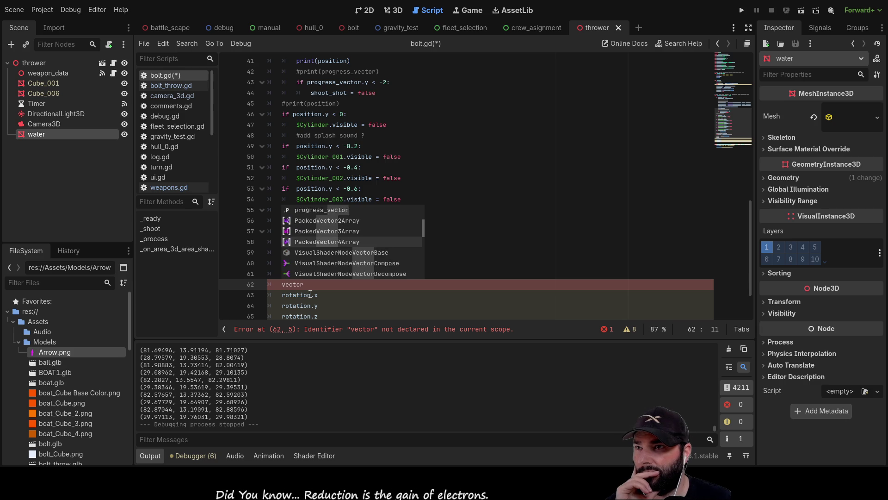
key("Down")
key("Down")
key("Down")
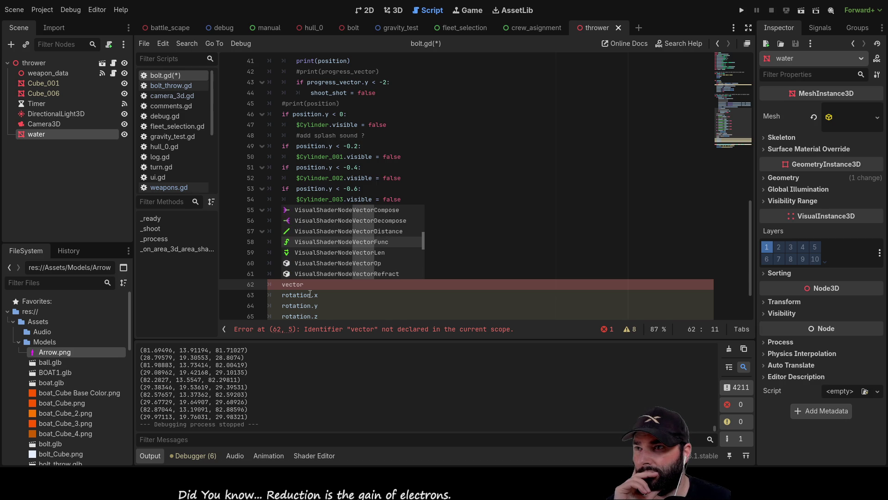
key("Down")
key("Down")
key("Down")
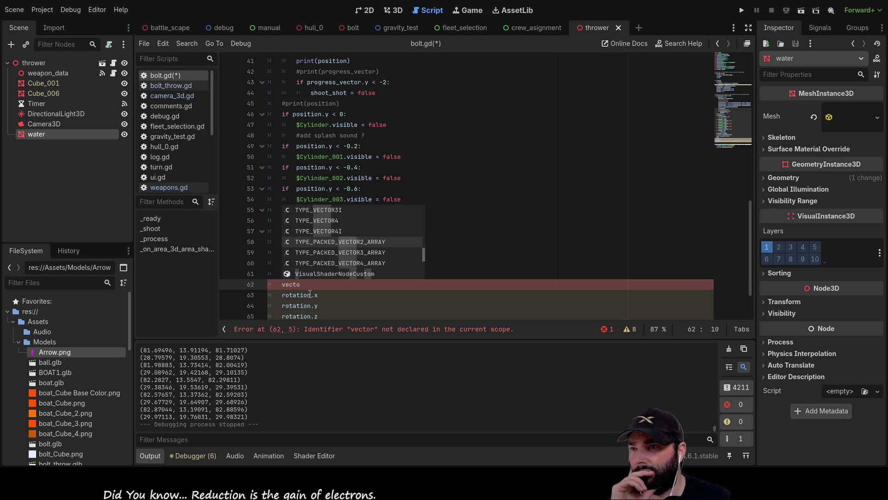
key("BackSpace")
key("BackSpace")
key("BackSpace")
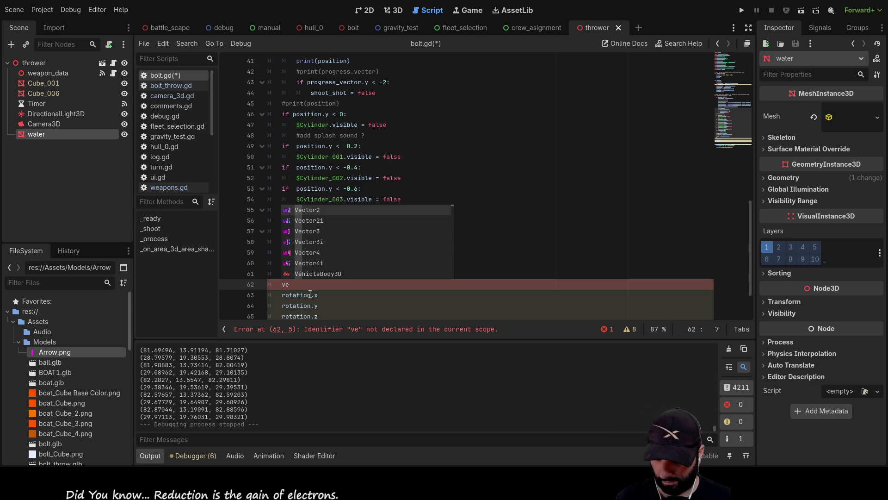
type("c")
key("Down")
key("Down")
key("Down")
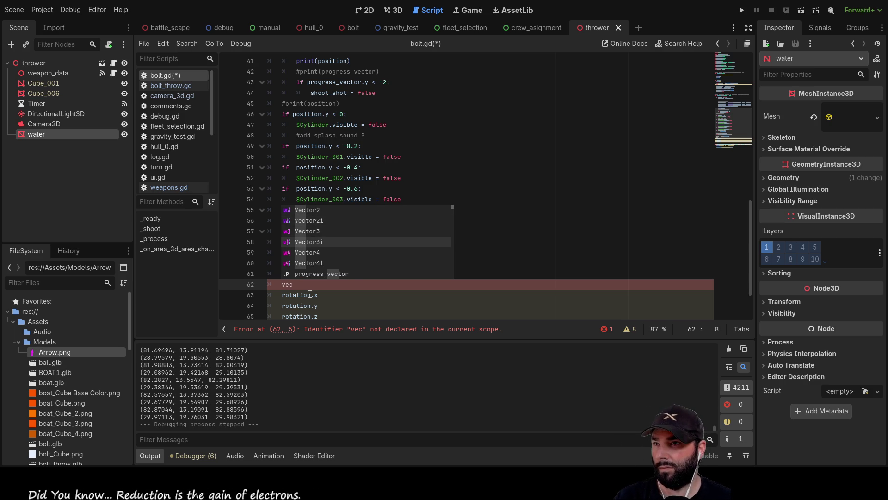
key("Down")
key("Down")
key("Down")
key("Down")
key("Down")
key("Down")
key("Down")
key("Down")
key("Down")
key("Down")
key("Down")
key("Down")
key("Down")
key("Down")
key("Down")
key("Down")
key("Down")
key("Down")
key("BackSpace")
key("BackSpace")
key("BackSpace")
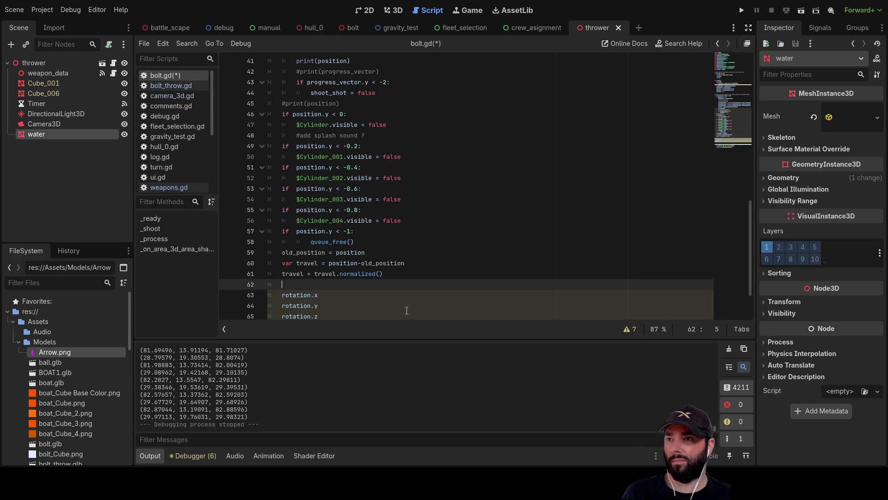
Type a bare angle_to() call on line 62 of bolt.gd
type("angle_to()")
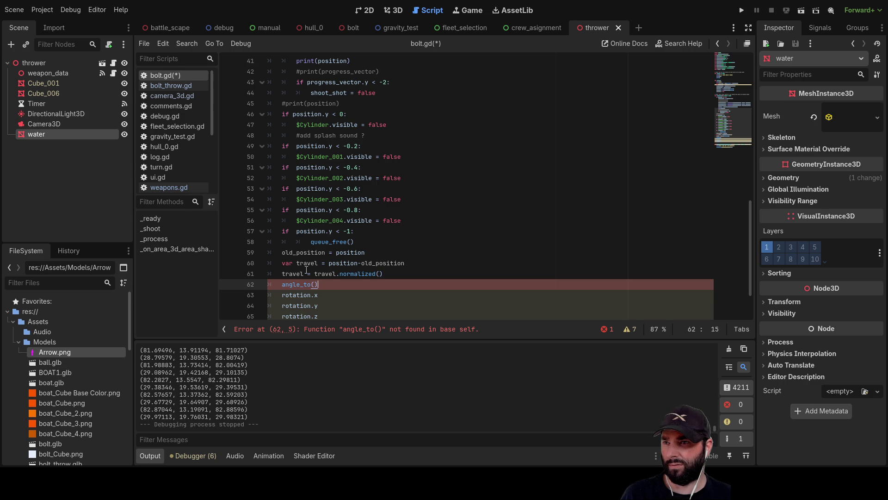
Rework the angle_to() call on line 62 into .angle_to() with a leading dot
left_click(296, 284)
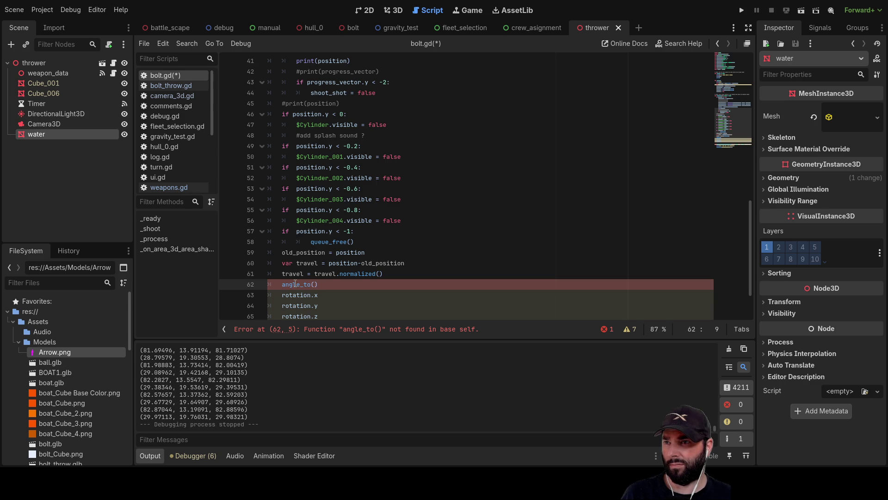
left_click(322, 284)
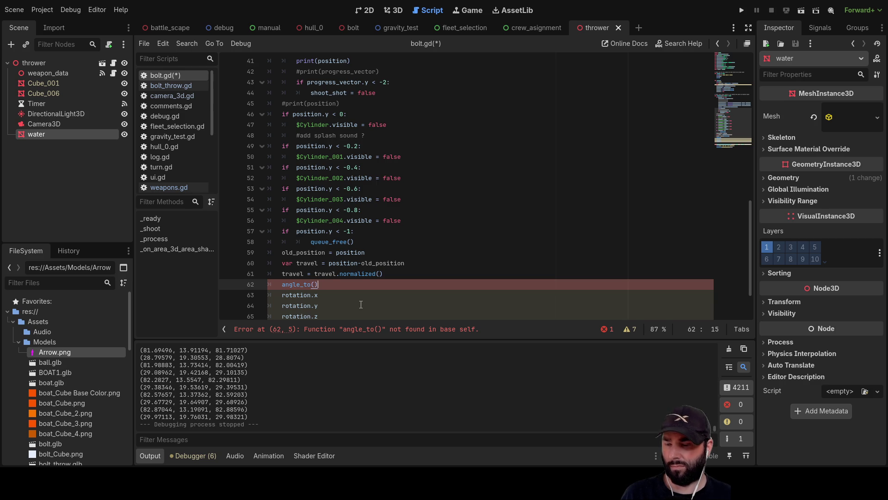
key("BackSpace")
key("BackSpace")
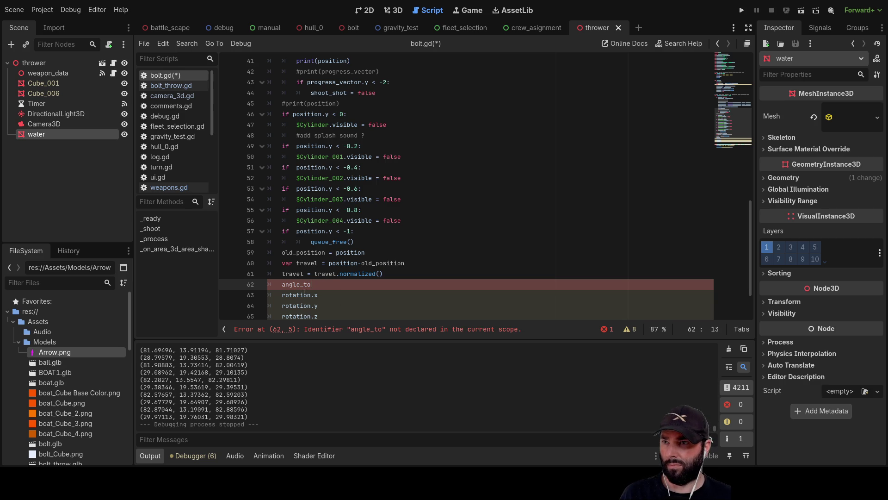
type("()")
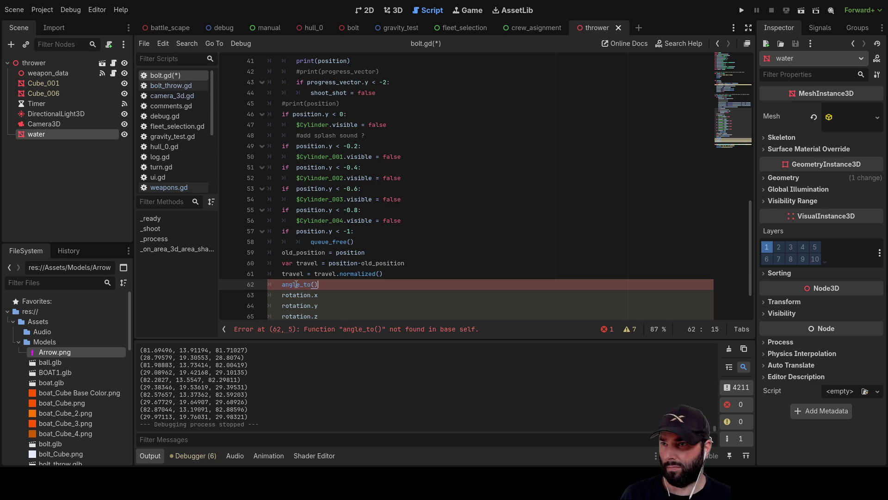
left_click(283, 284)
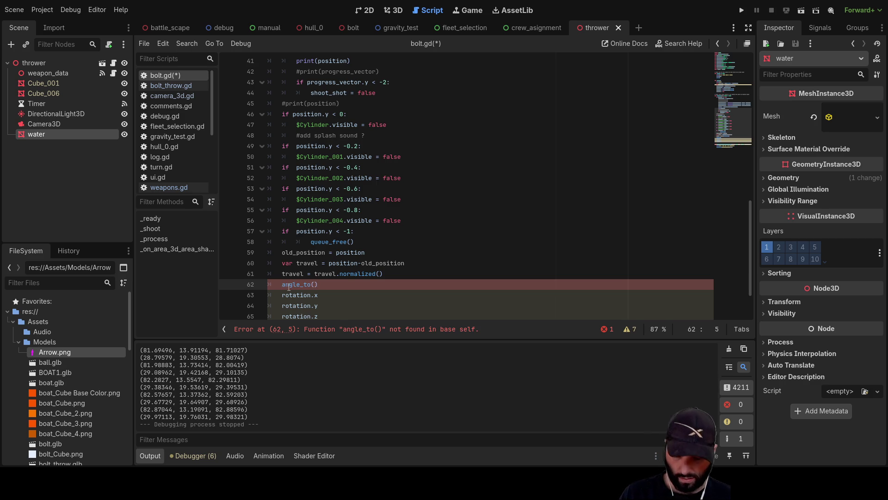
type(".")
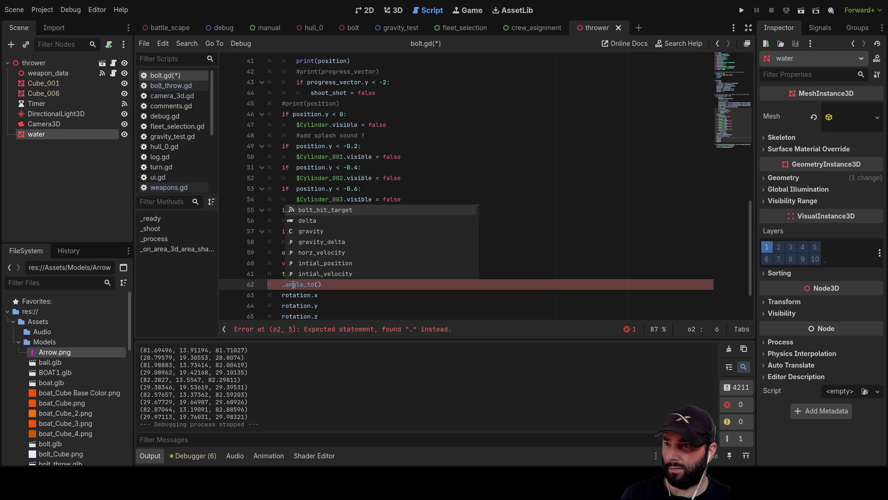
scroll(314, 240, "down", 5)
scroll(314, 245, "up", 5)
left_click(356, 304)
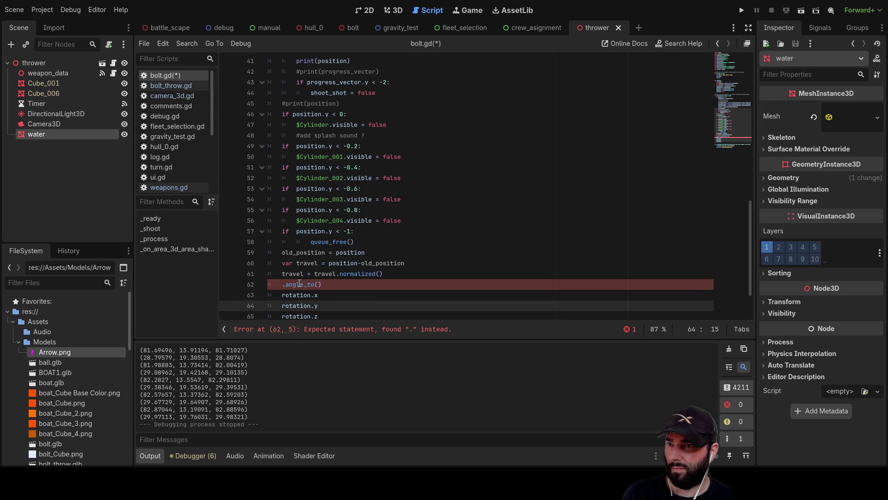
Trim line 62 back to just the partial word 'ang'
left_click(328, 284)
key("BackSpace")
key("BackSpace")
key("BackSpace")
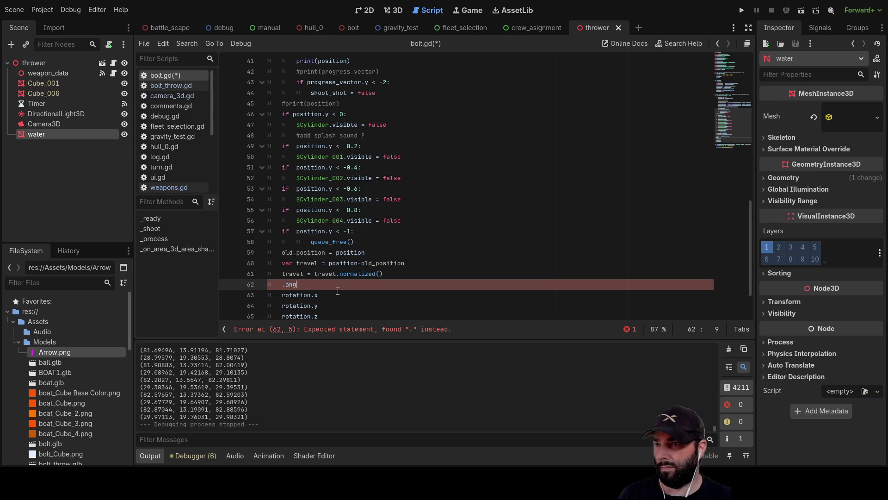
key("BackSpace")
key("End")
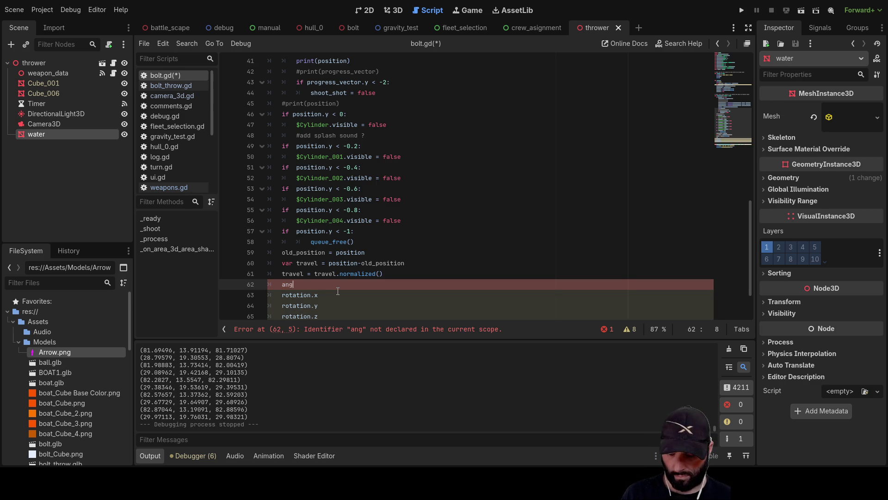
type("g")
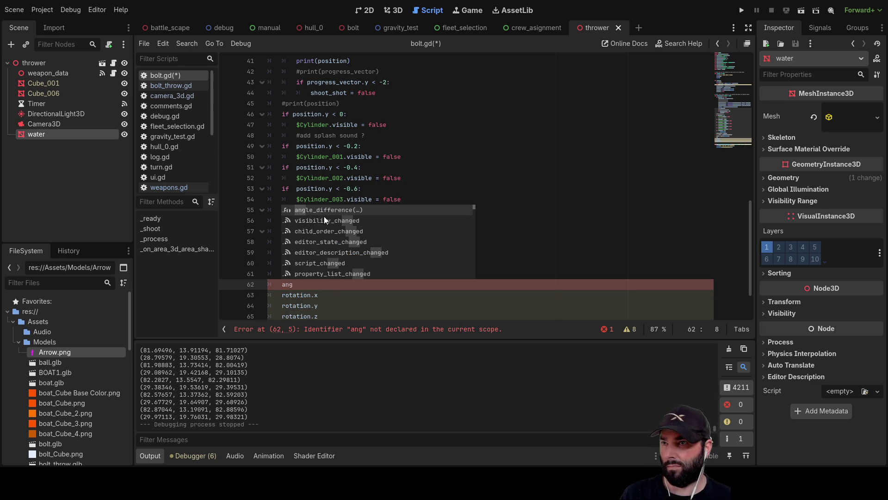
scroll(329, 210, "down", 7)
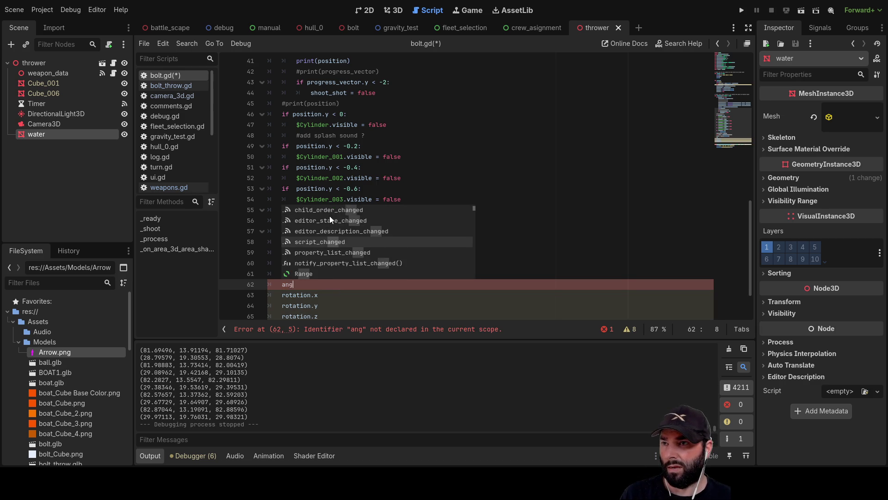
scroll(329, 217, "down", 8)
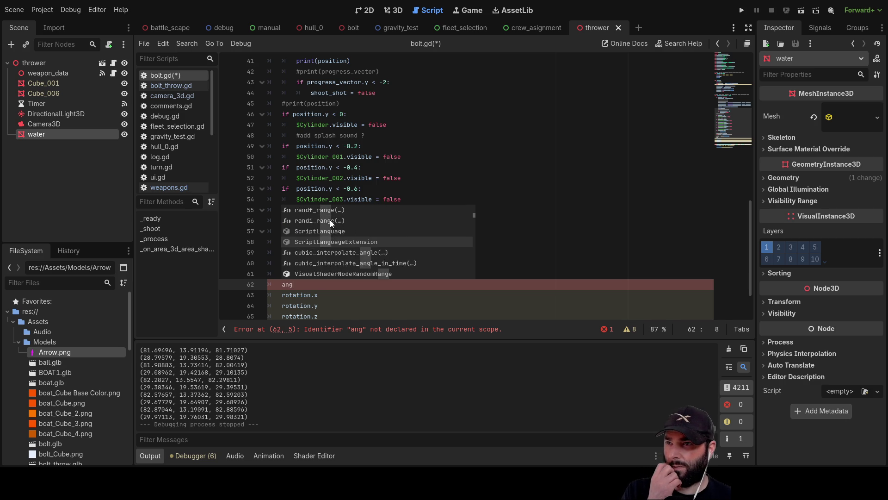
scroll(330, 220, "down", 8)
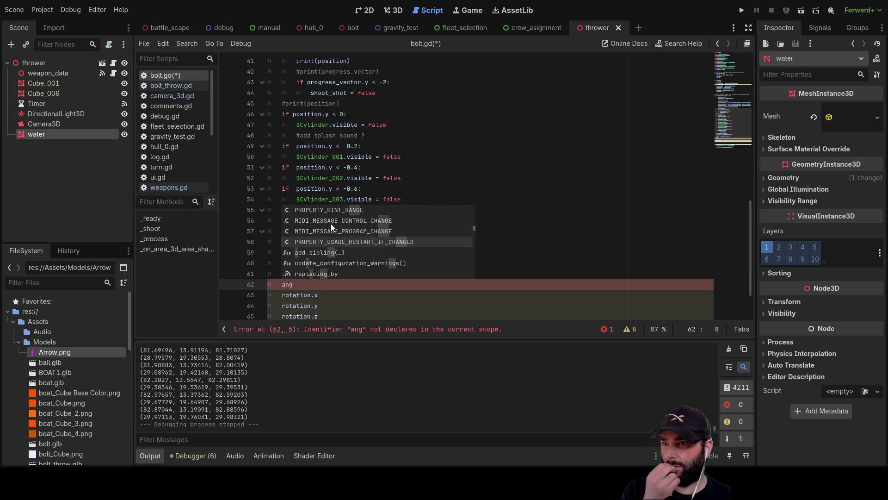
scroll(331, 228, "down", 8)
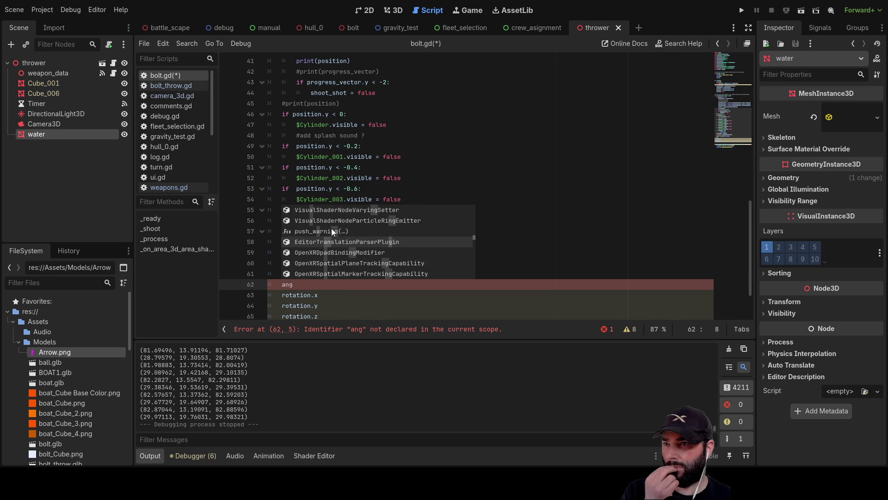
scroll(331, 229, "down", 8)
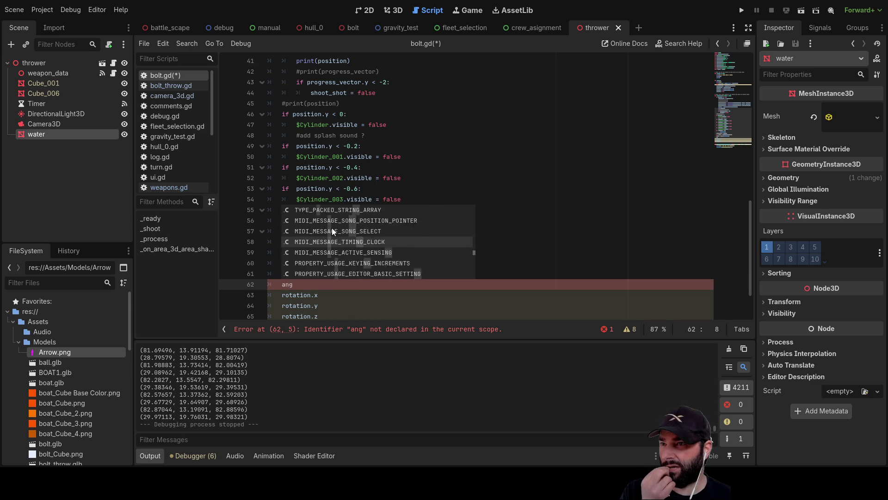
scroll(331, 232, "down", 8)
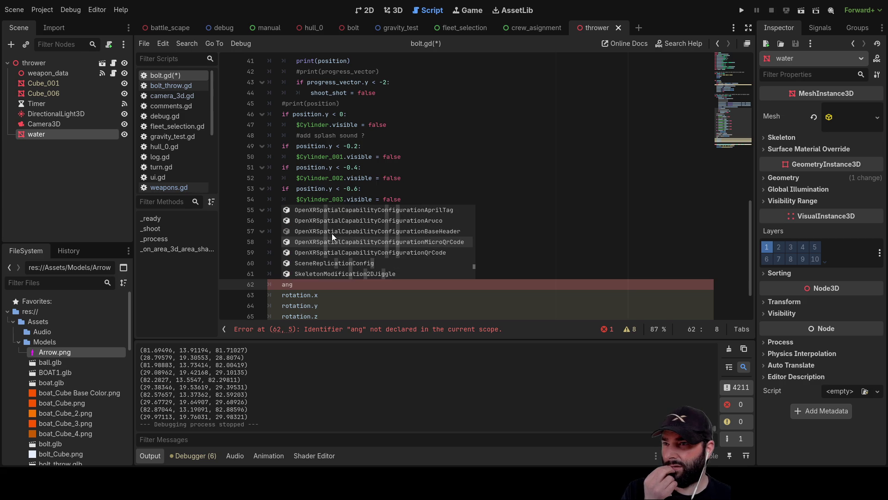
scroll(332, 233, "down", 8)
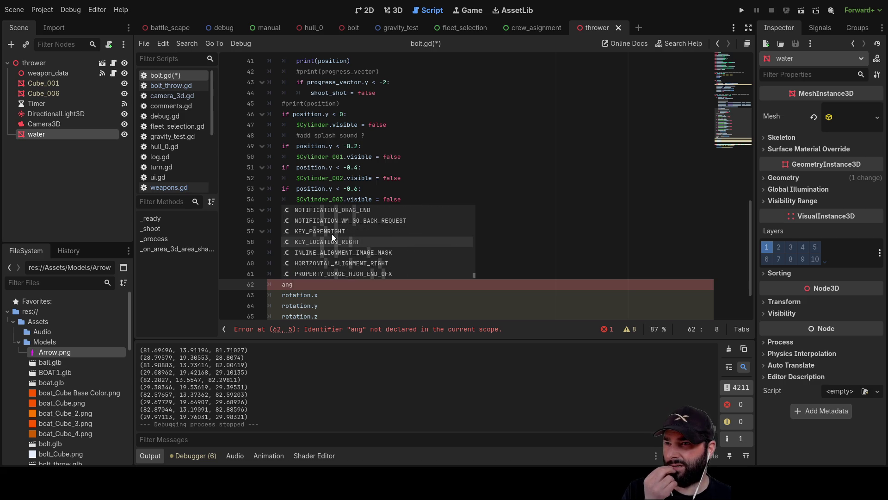
scroll(332, 235, "up", 10)
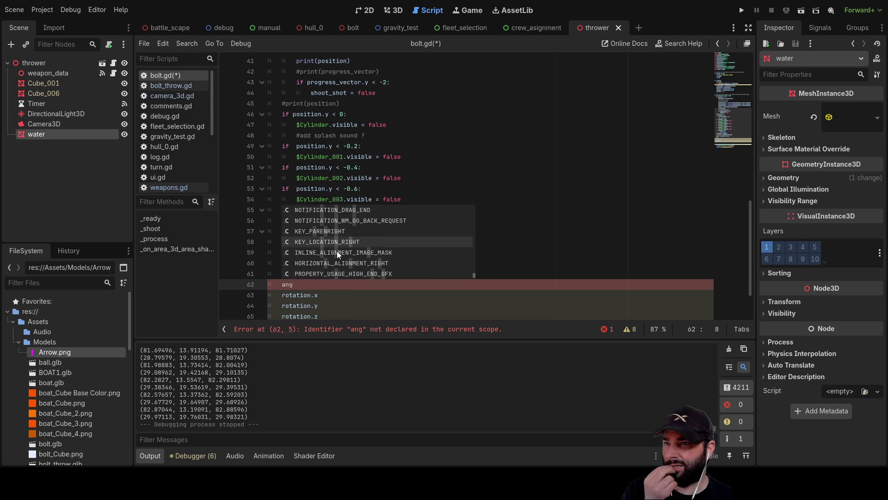
scroll(337, 251, "up", 8)
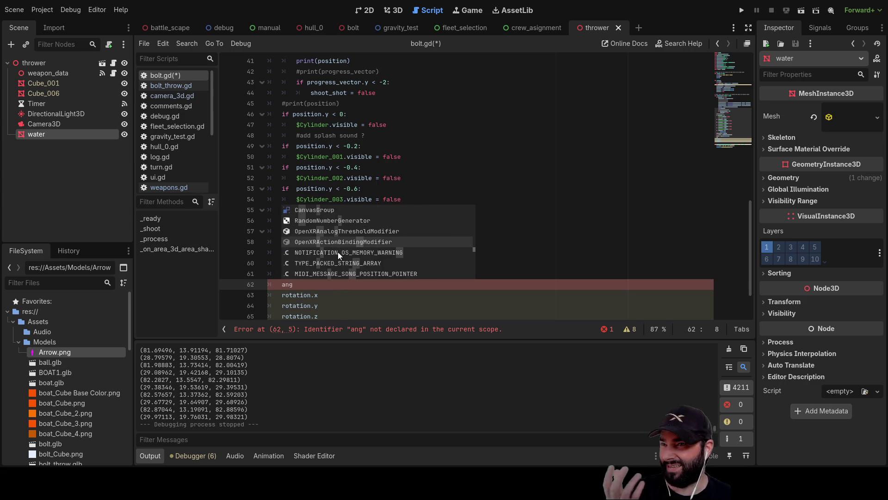
scroll(333, 249, "up", 10)
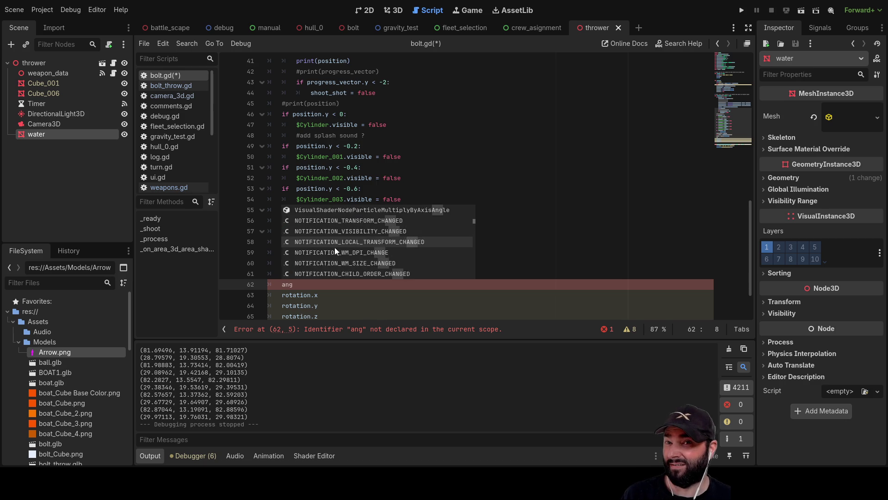
scroll(334, 246, "up", 4)
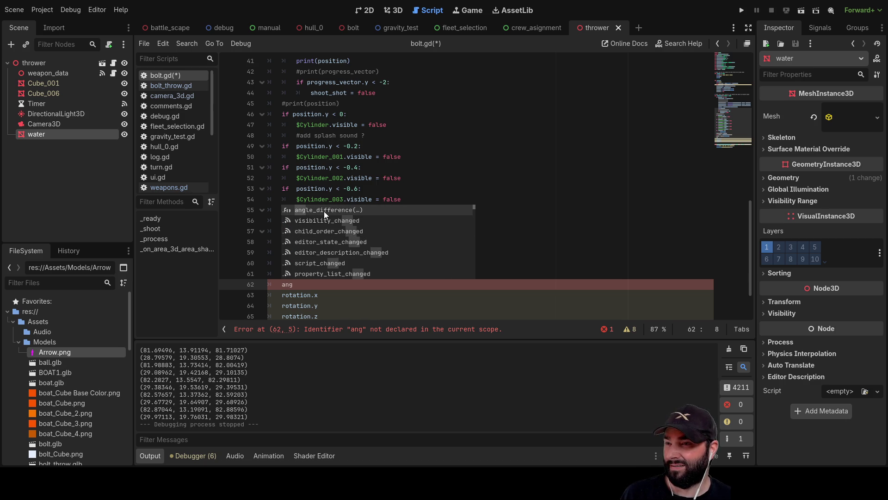
scroll(326, 238, "down", 1)
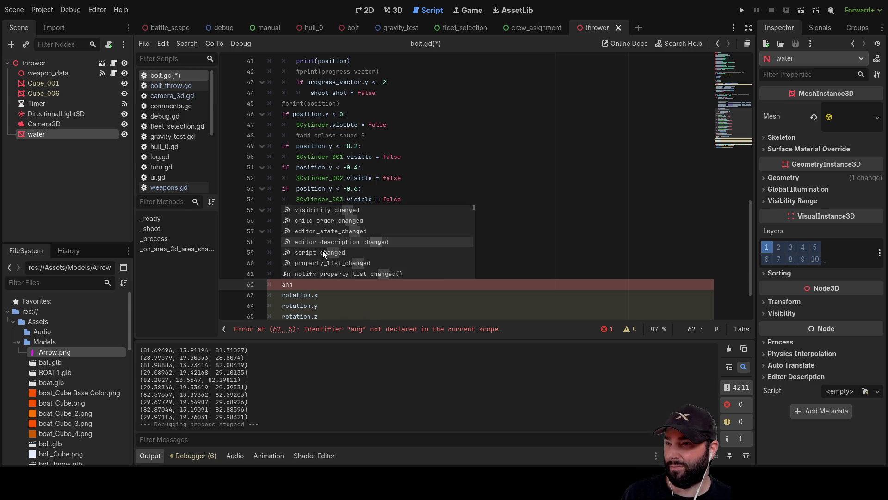
scroll(319, 267, "up", 1)
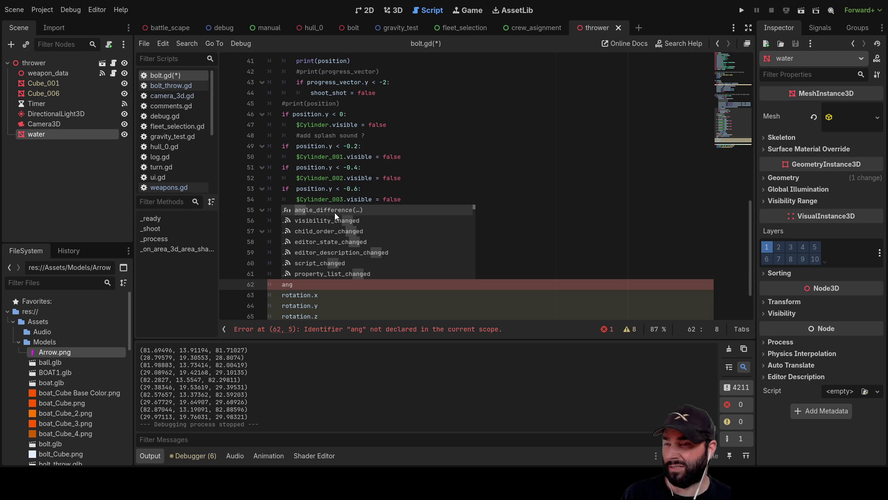
left_click(323, 209)
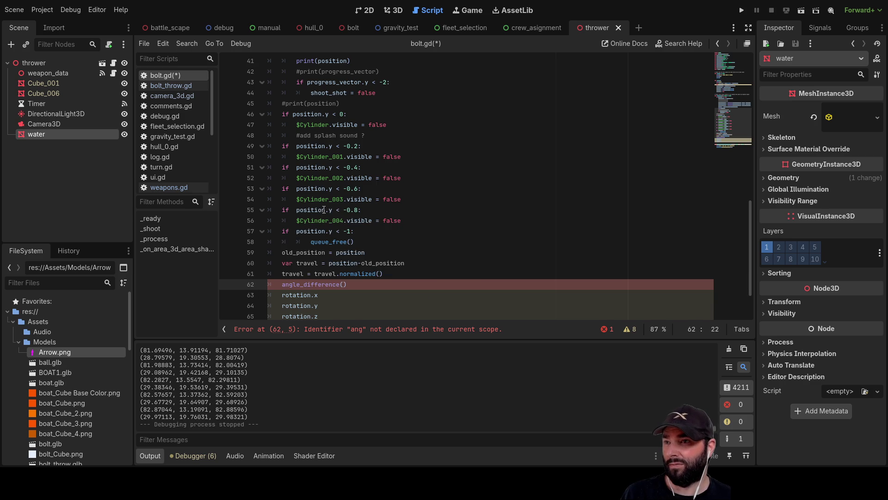
left_click(320, 284, "ctrl")
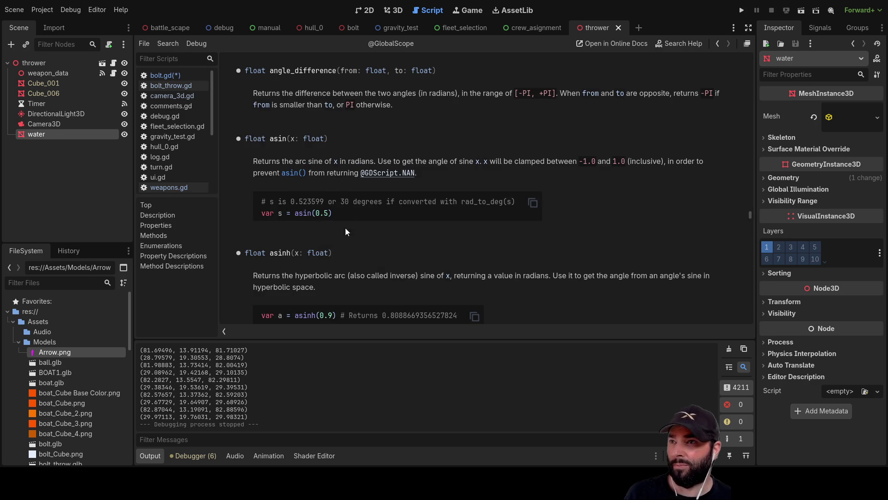
Highlight angle_difference's from and to parameters in the help page, then return to bolt.gd
left_click_drag(441, 70, 333, 70)
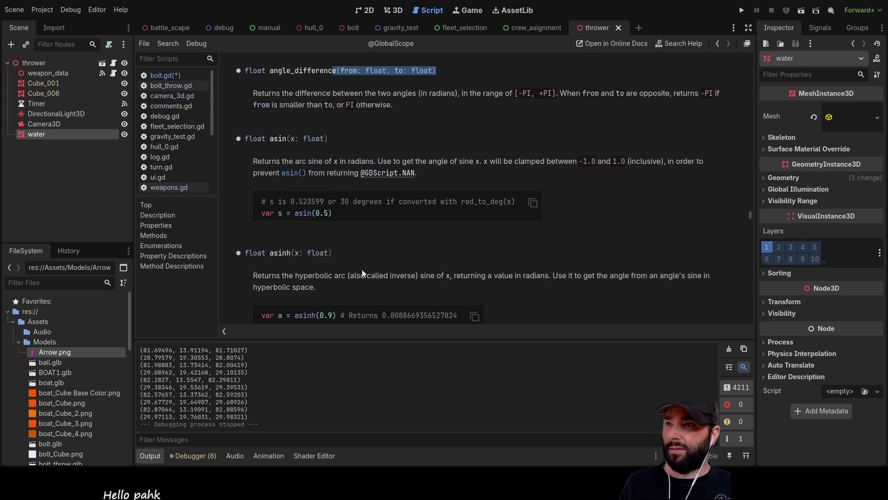
left_click(163, 75)
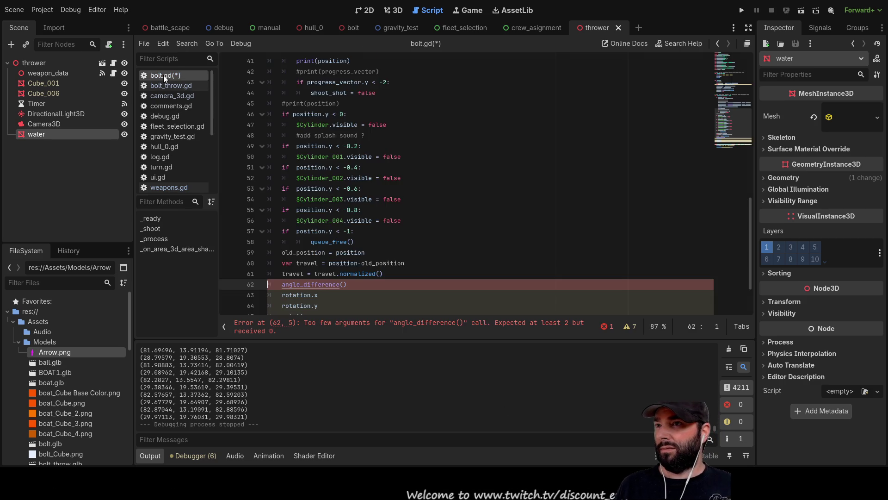
Paste 'var signed_rad = v1.signed_angle_to(v2, Vector3.UP)' and delete the leftover angle_difference() line
scroll(283, 223, "down", 2)
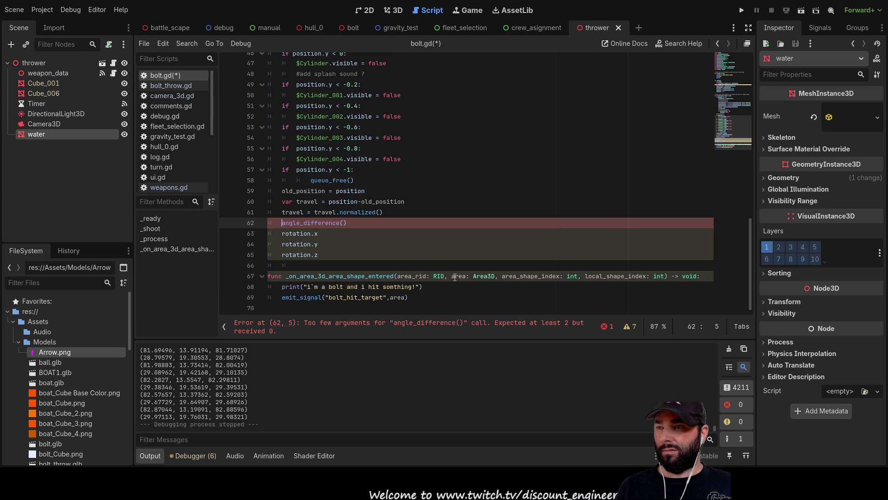
key("Return")
key("Return")
key("Return")
key("Up")
key("Up")
type("var signed_rad = v1.signed_angle_to(v2, Vector3.UP)")
key("Home")
scroll(332, 211, "down", 1)
left_click_drag(357, 231, 233, 227)
key("BackSpace")
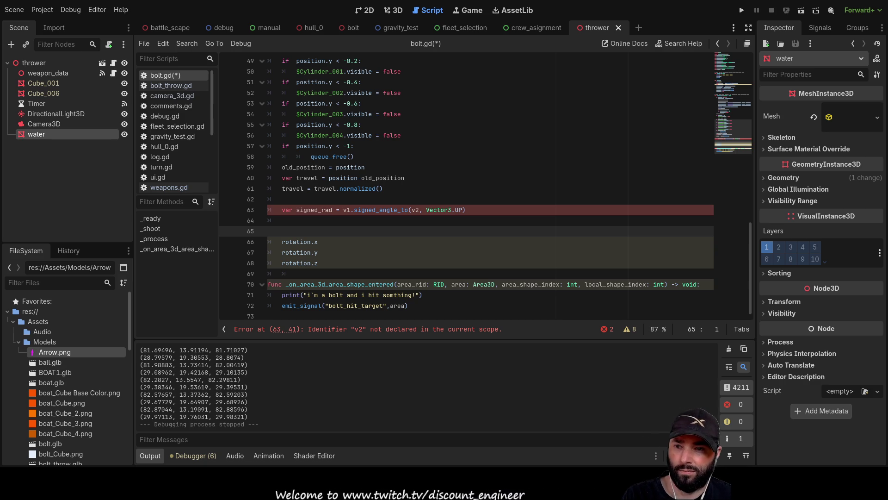
Select Camera3D in the thrower 3D view and roll it with the rotation gizmo
left_click(393, 10)
scroll(549, 202, "down", 3)
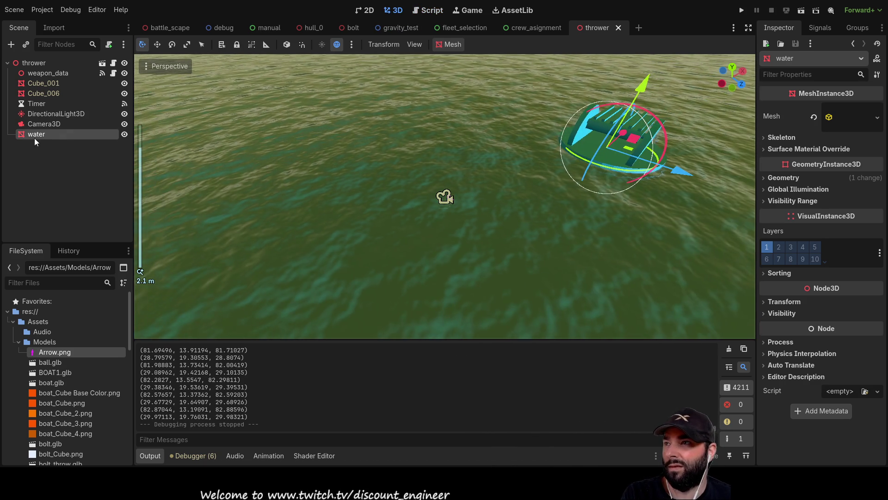
left_click(44, 124)
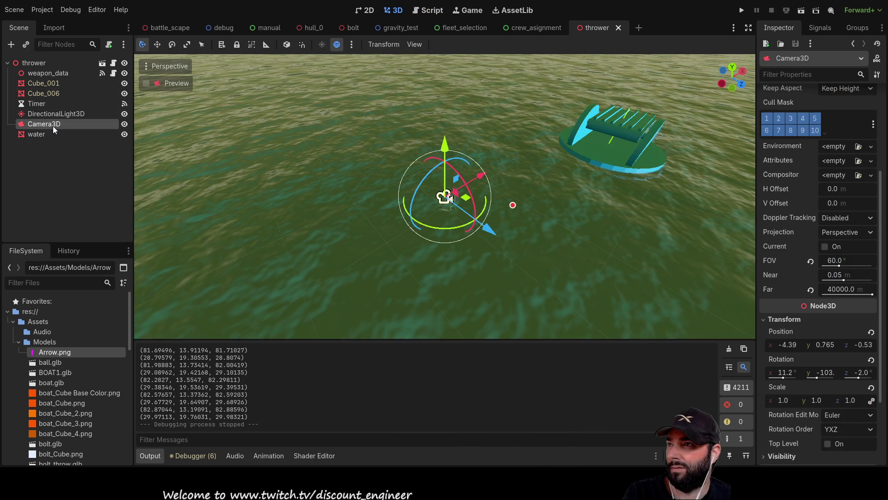
scroll(449, 227, "up", 5)
mouse_move(509, 276)
left_mouse_down()
mouse_move(517, 183)
mouse_move(445, 202)
mouse_move(321, 208)
mouse_move(533, 218)
mouse_move(545, 276)
mouse_move(539, 190)
left_mouse_up()
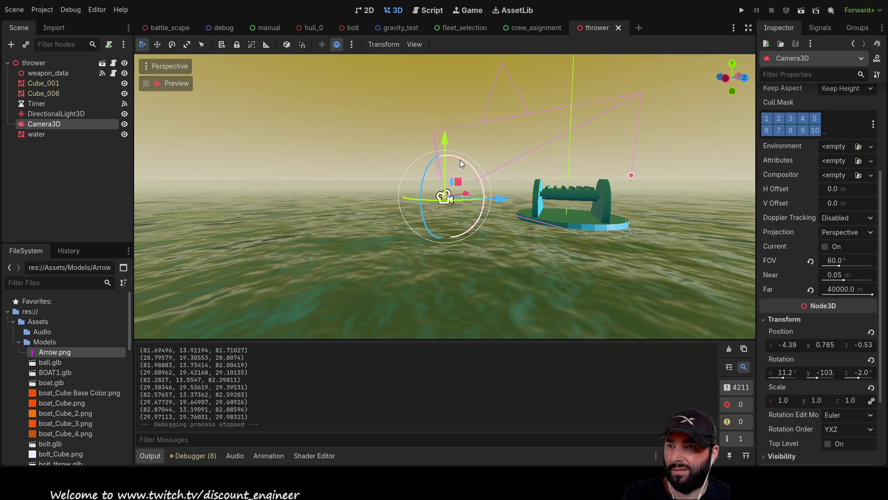
mouse_move(460, 160)
left_mouse_down()
mouse_move(493, 207)
mouse_move(480, 160)
mouse_move(429, 176)
mouse_move(391, 218)
mouse_move(429, 143)
mouse_move(397, 198)
mouse_move(412, 163)
mouse_move(403, 169)
left_mouse_up()
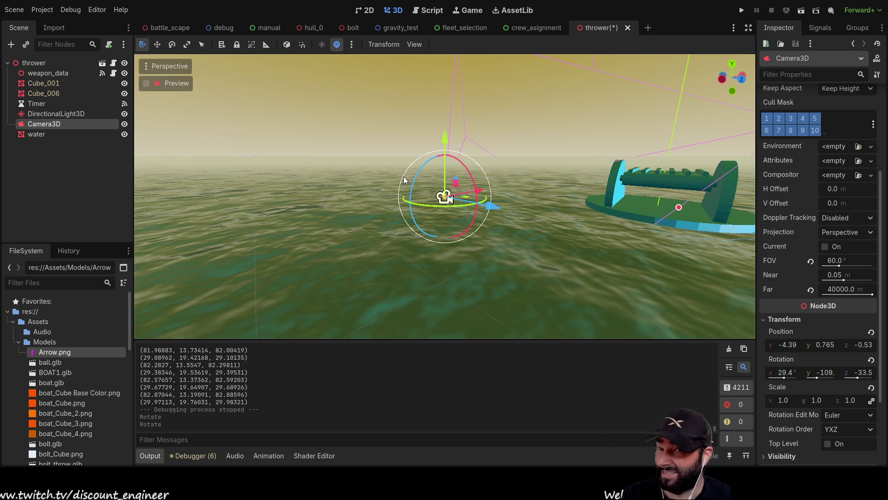
Try a camera Position z of 0 and undo it, then set Rotation z to 0
left_click(863, 345)
type("0")
key("Return")
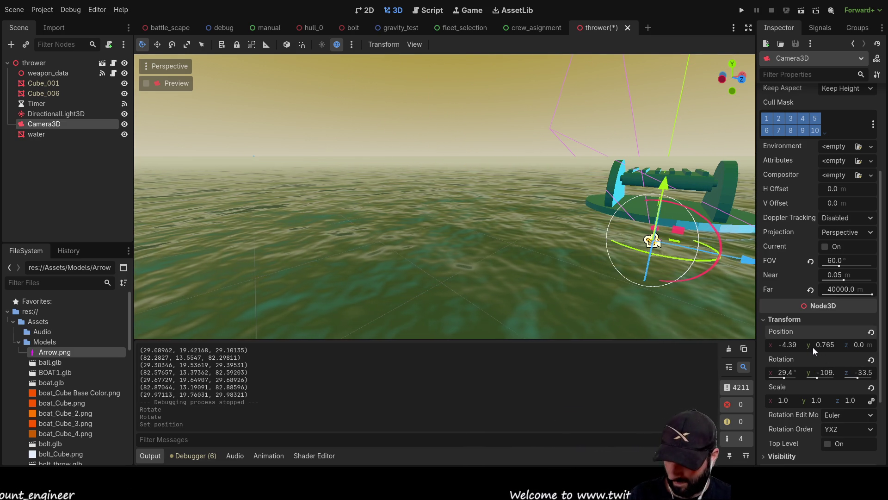
key("ctrl+z")
left_click(860, 373)
type("0")
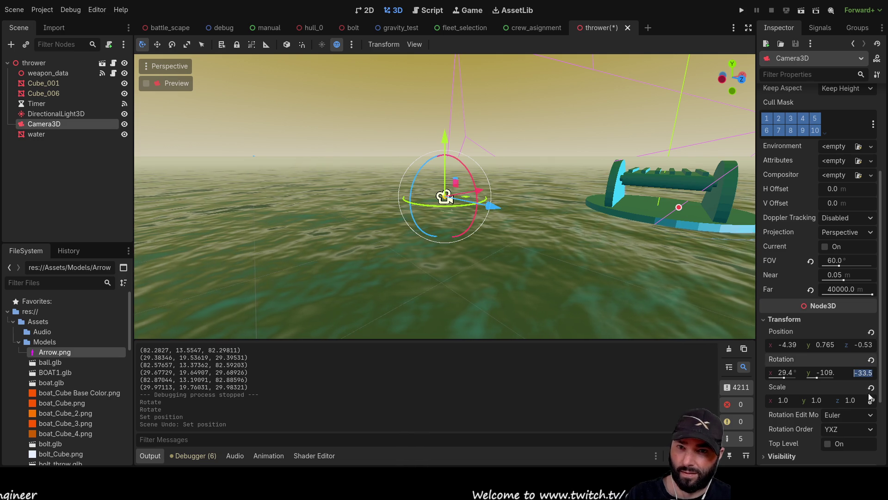
key("Return")
Raise Camera3D along its Y axis to 1.142 and hide the water node
mouse_move(509, 139)
left_mouse_down()
mouse_move(510, 204)
mouse_move(439, 290)
mouse_move(414, 198)
mouse_move(433, 192)
left_mouse_up()
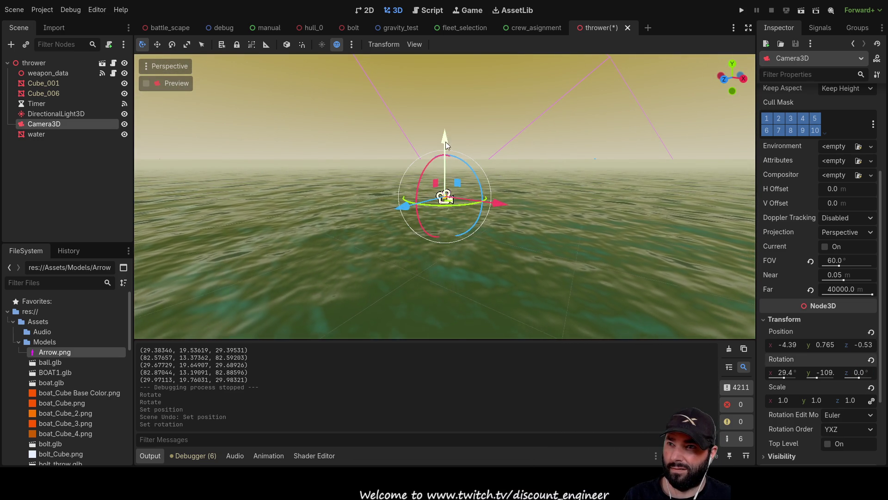
mouse_move(621, 173)
left_mouse_down()
mouse_move(593, 302)
mouse_move(576, 157)
mouse_move(388, 207)
mouse_move(551, 198)
left_mouse_up()
scroll(546, 209, "up", 3)
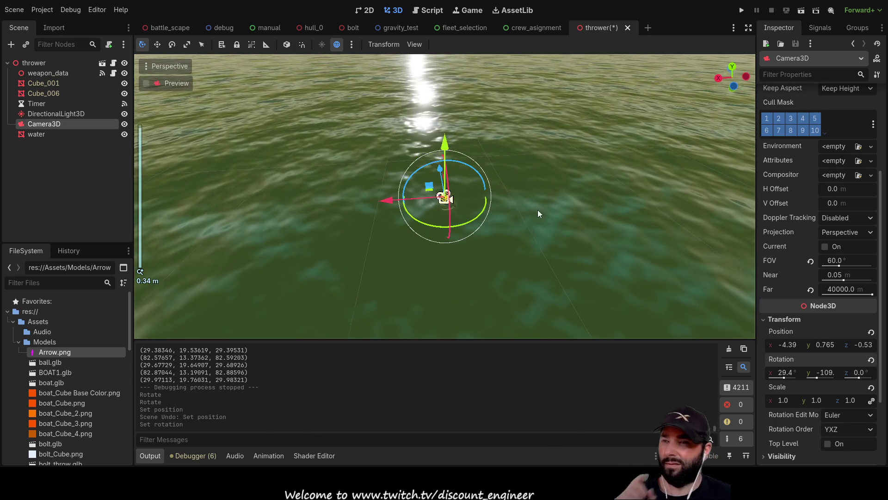
scroll(548, 245, "up", 2)
mouse_move(548, 244)
left_mouse_down()
mouse_move(407, 286)
mouse_move(591, 254)
left_mouse_up()
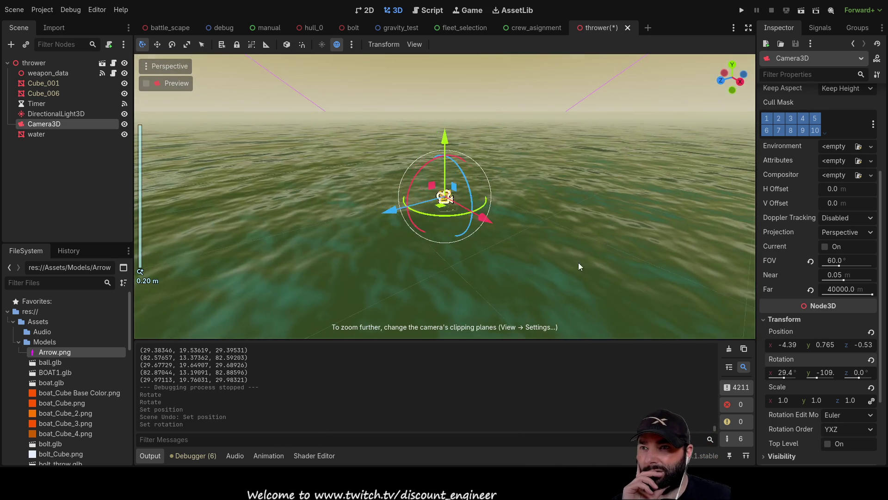
mouse_move(414, 247)
left_mouse_down()
mouse_move(523, 251)
mouse_move(531, 243)
mouse_move(486, 228)
left_mouse_up()
scroll(522, 252, "down", 3)
scroll(486, 225, "up", 2)
mouse_move(444, 137)
left_mouse_down()
mouse_move(456, 79)
mouse_move(470, 123)
mouse_move(615, 122)
mouse_move(477, 124)
mouse_move(419, 150)
mouse_move(434, 146)
left_mouse_up()
mouse_move(483, 193)
left_mouse_down()
mouse_move(550, 159)
mouse_move(532, 138)
left_mouse_up()
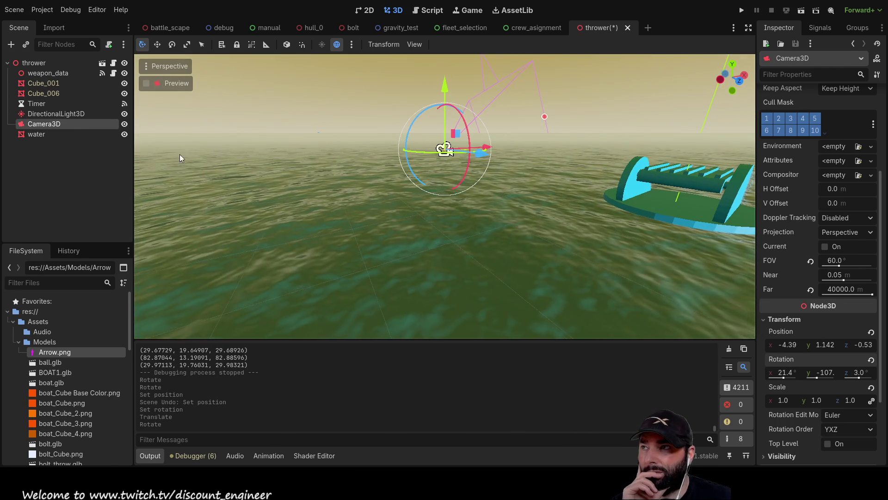
left_click(125, 134)
Rotate Camera3D with the gizmo to about a 4.3° pitch, keeping zero roll
left_click_drag(542, 171, 523, 192)
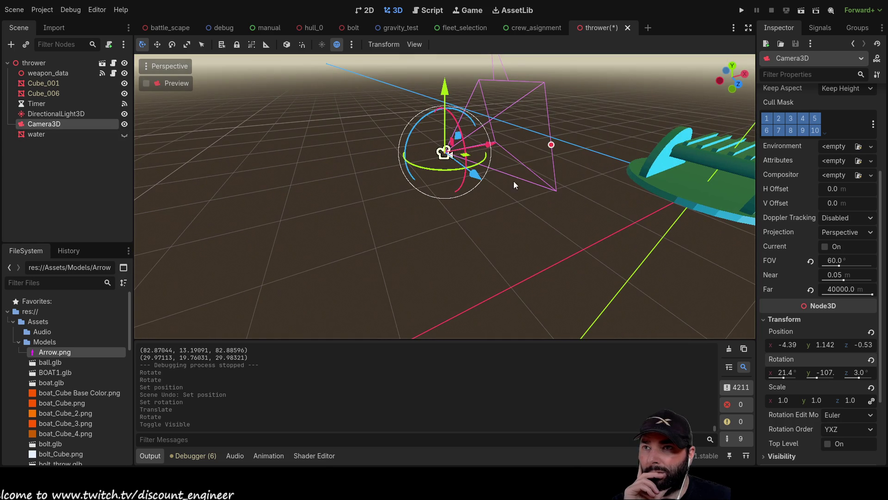
mouse_move(468, 117)
left_mouse_down()
mouse_move(540, 142)
mouse_move(626, 196)
left_mouse_up()
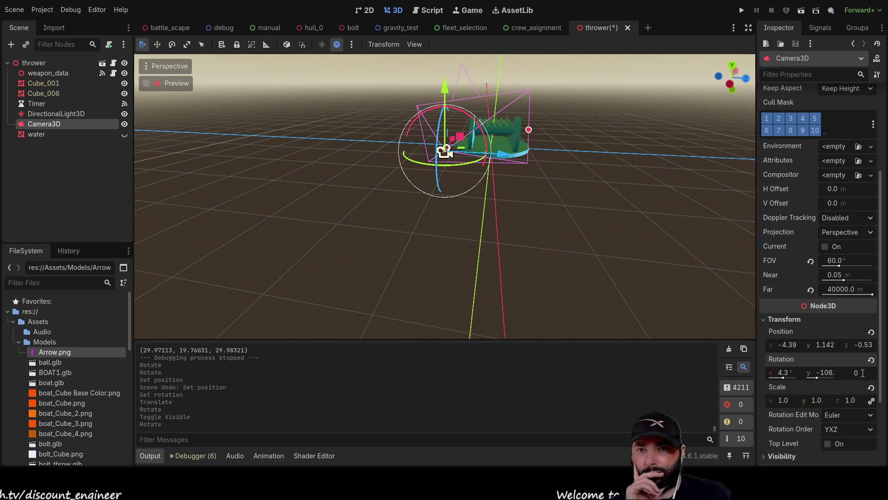
key("Return")
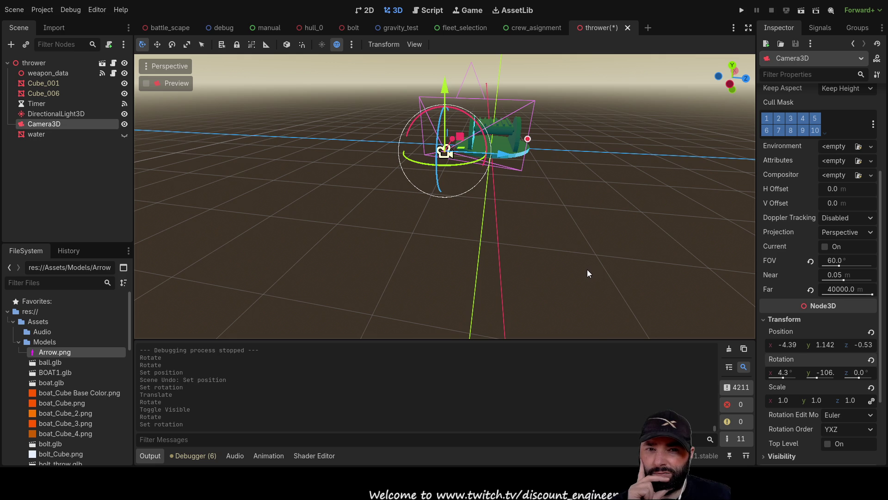
mouse_move(593, 218)
left_mouse_down()
mouse_move(446, 212)
mouse_move(392, 189)
mouse_move(283, 169)
mouse_move(387, 159)
mouse_move(470, 200)
mouse_move(397, 251)
mouse_move(376, 221)
left_mouse_up()
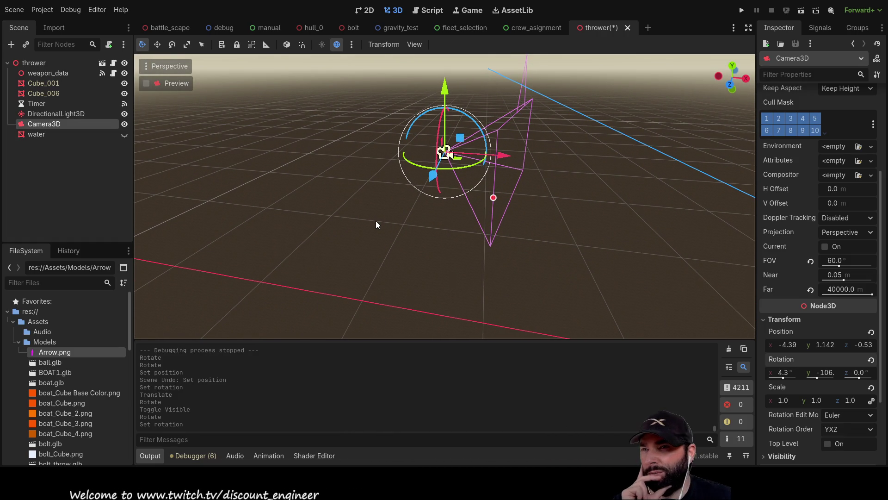
left_click_drag(376, 222, 392, 224)
Try a 10° Rotation z roll on Camera3D and inspect the result
left_click(859, 373)
type("10")
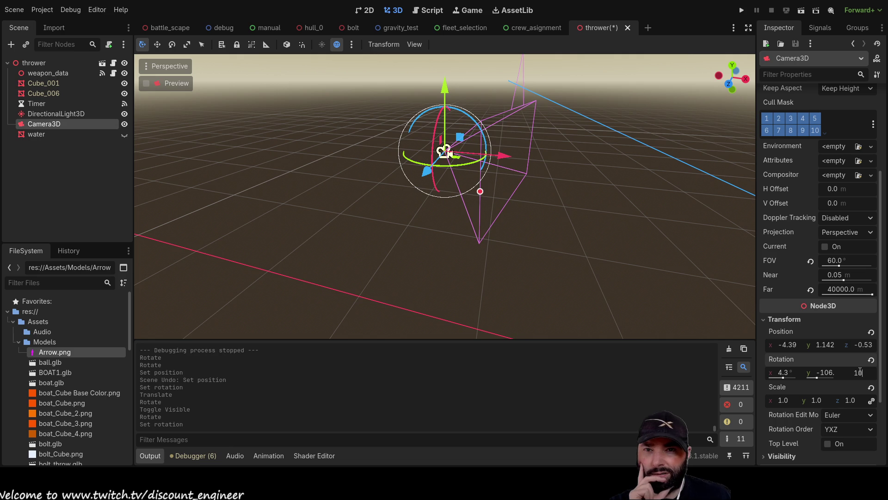
key("Return")
mouse_move(670, 245)
left_mouse_down()
mouse_move(476, 220)
mouse_move(412, 223)
left_mouse_up()
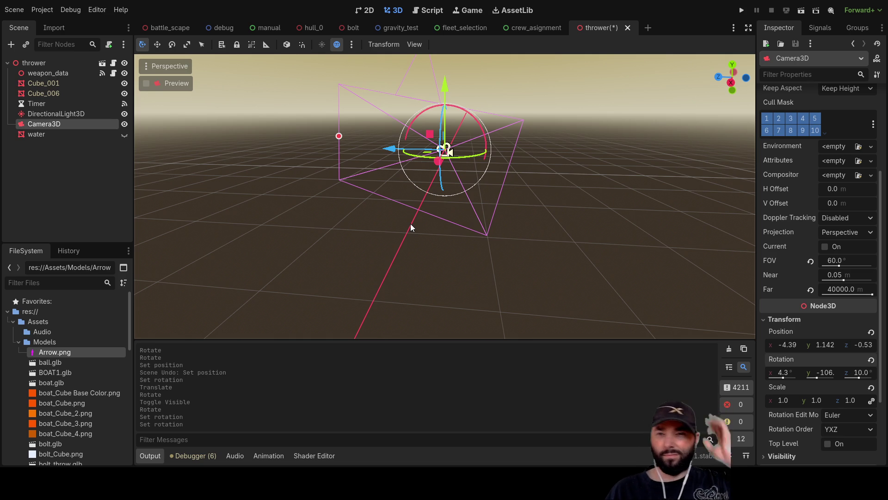
mouse_move(410, 245)
left_mouse_down()
mouse_move(542, 224)
mouse_move(602, 234)
left_mouse_up()
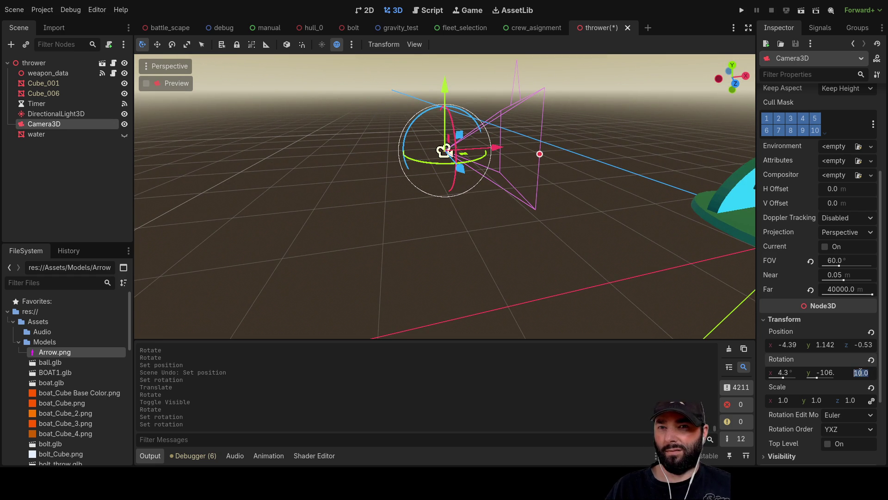
Reset the camera roll to 0 and open the Node3D rotation documentation
type("0")
key("Return")
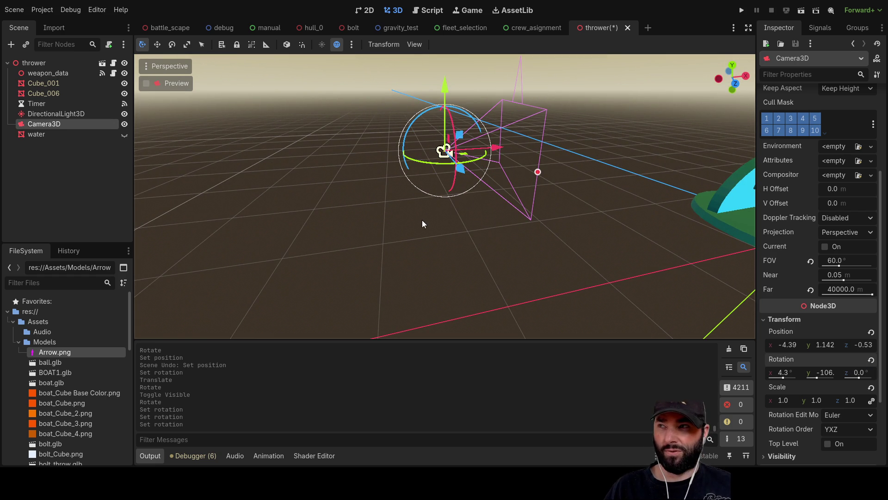
mouse_move(364, 235)
left_mouse_down()
mouse_move(662, 212)
mouse_move(428, 262)
mouse_move(428, 233)
mouse_move(400, 256)
mouse_move(409, 254)
left_mouse_up()
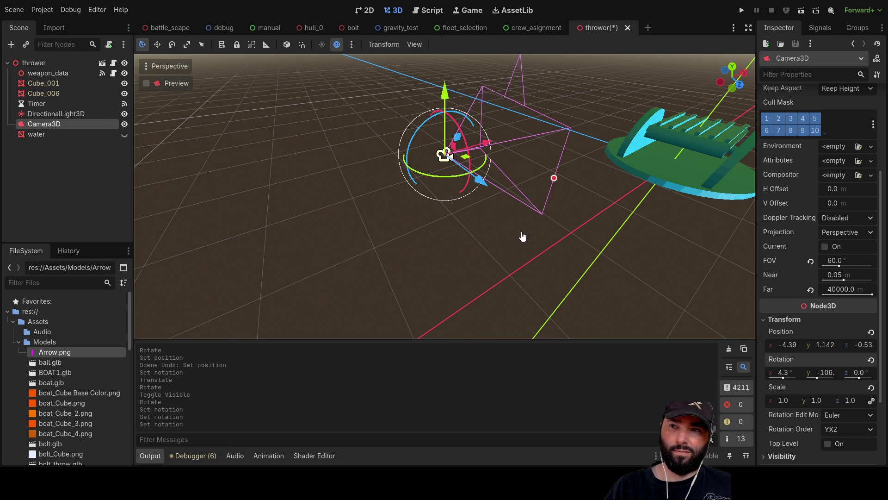
key("ctrl+F3")
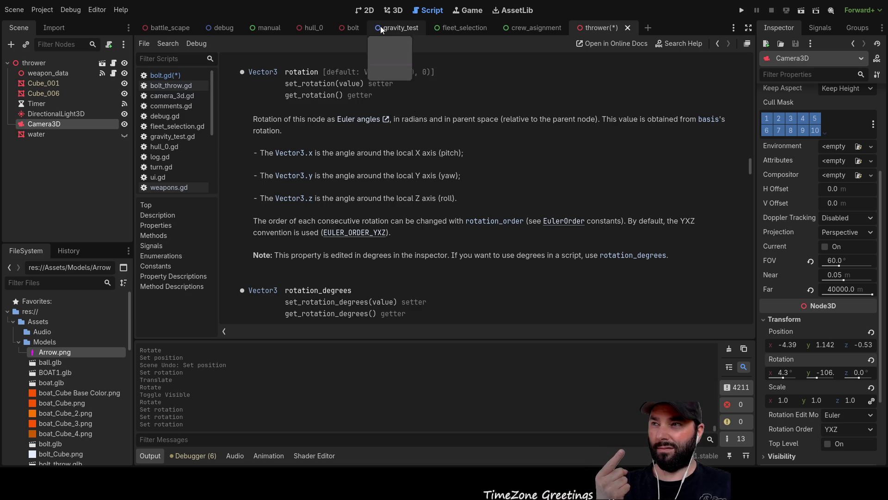
Return to bolt.gd and look over the rotation.x and rotation.y lines
left_click(169, 77)
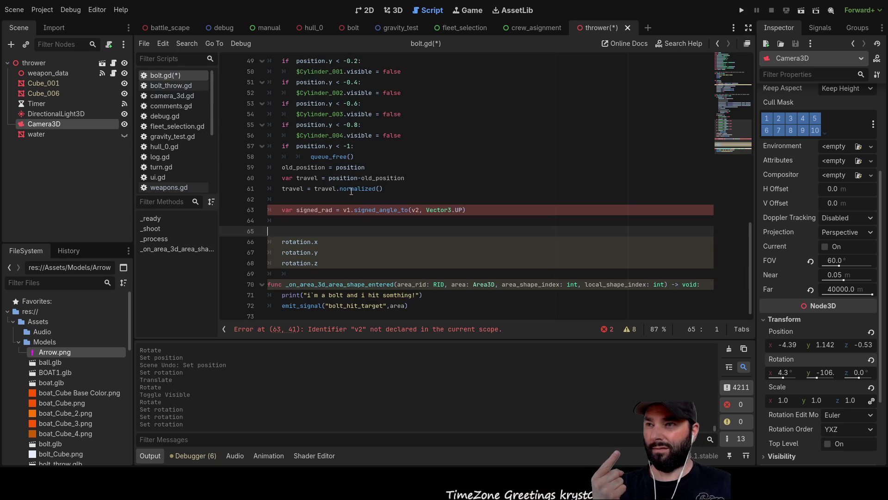
left_click(331, 252)
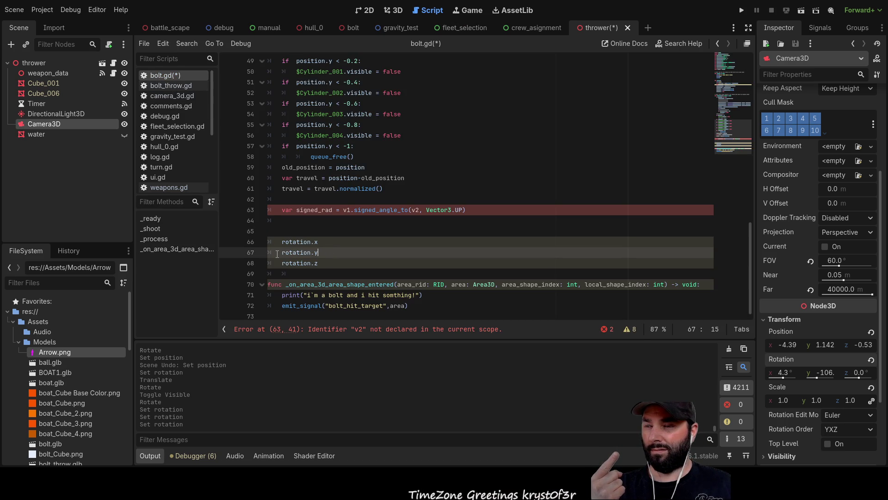
left_click(328, 241)
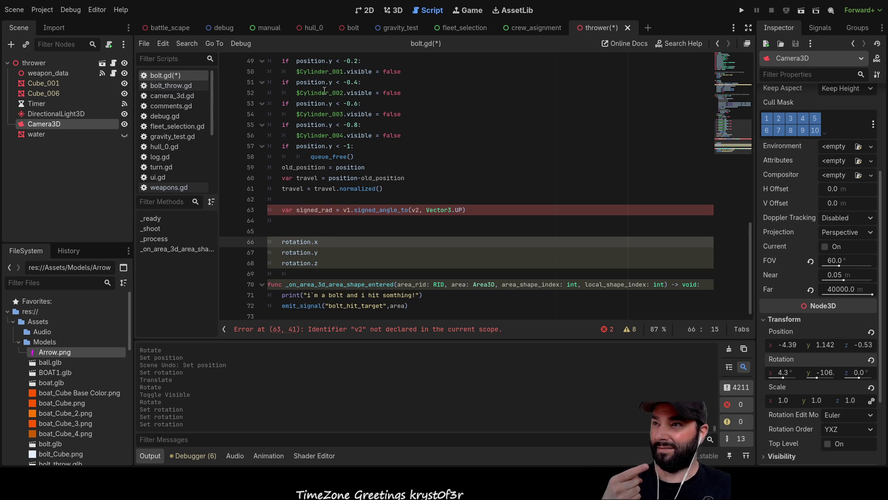
scroll(165, 155, "down", 5)
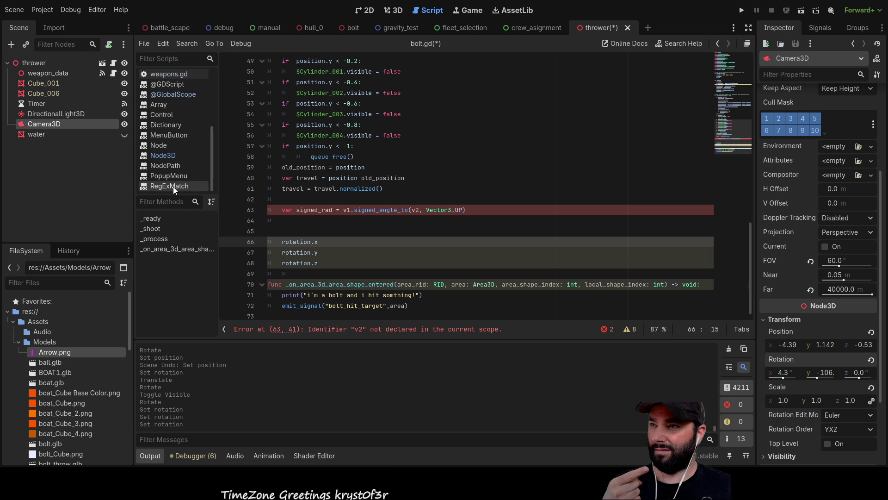
Close the RegExMatch, PopupMenu, Node3D, NodePath and Node help pages
left_click(173, 187)
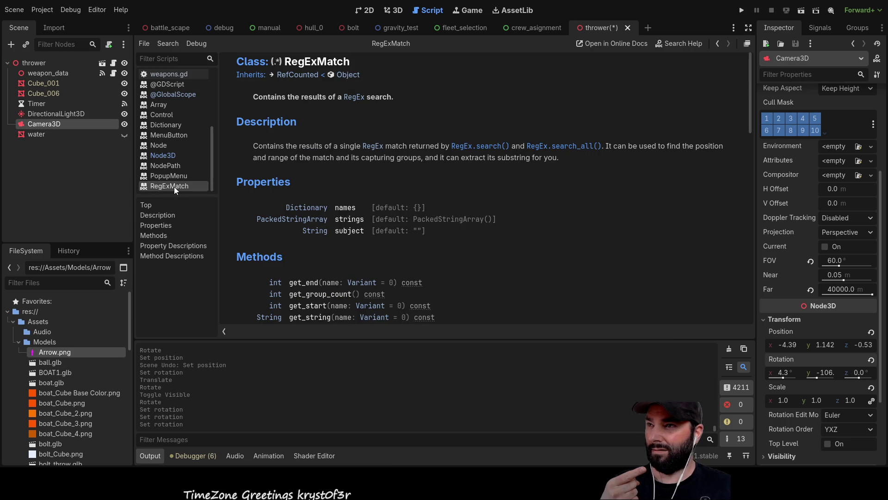
key("ctrl+w")
left_click(176, 188)
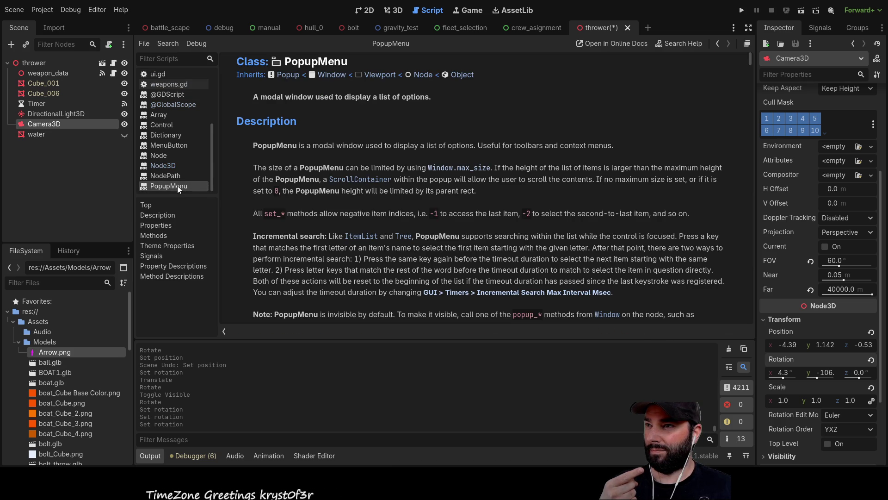
key("ctrl+w")
left_click(174, 186)
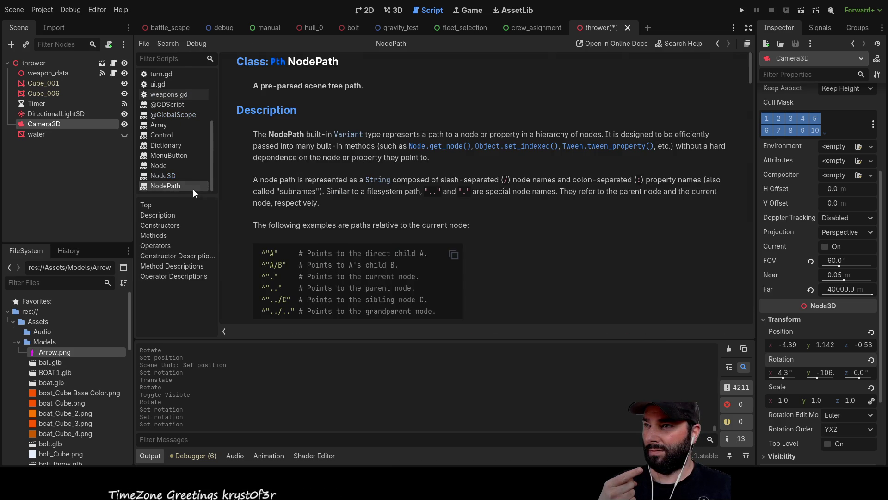
key("ctrl+w")
left_click(171, 187)
key("ctrl+w")
left_click(166, 185)
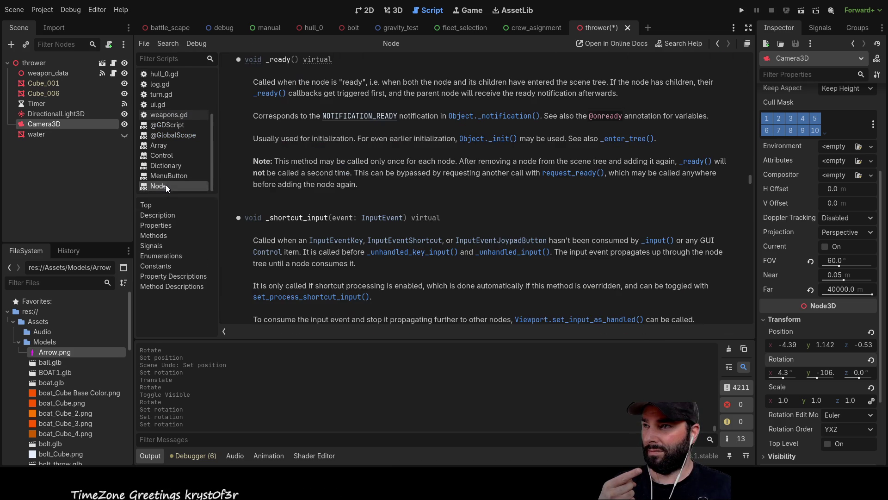
key("ctrl+w")
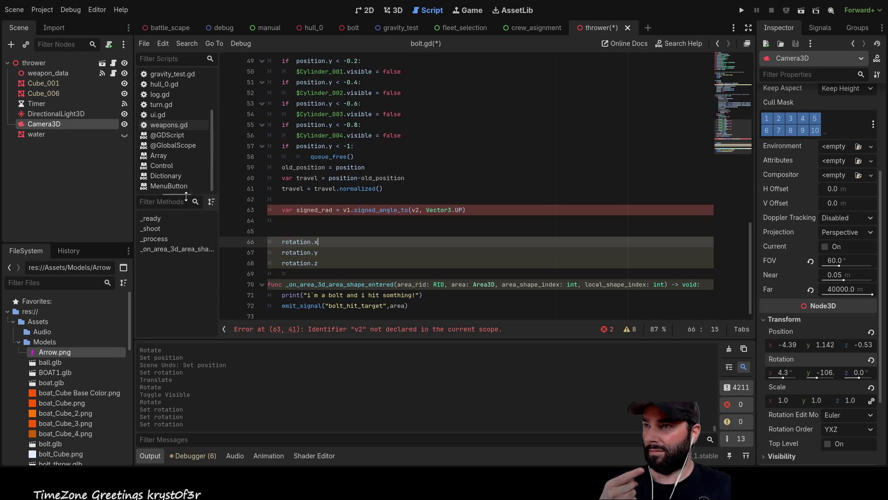
left_click(168, 135)
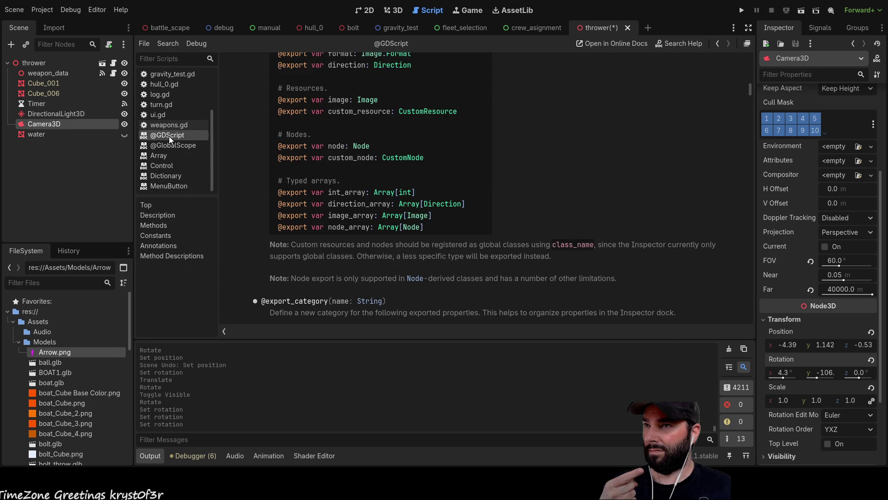
key("ctrl+w")
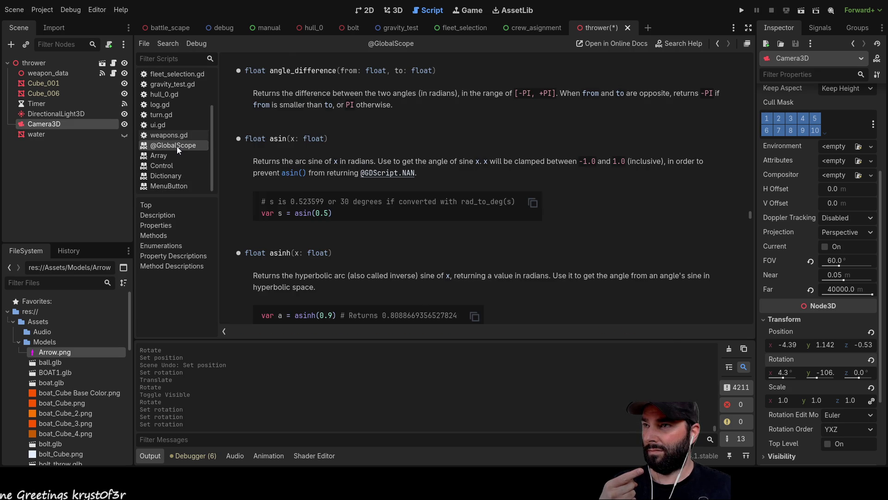
key("ctrl+w")
key("ctrl+w")
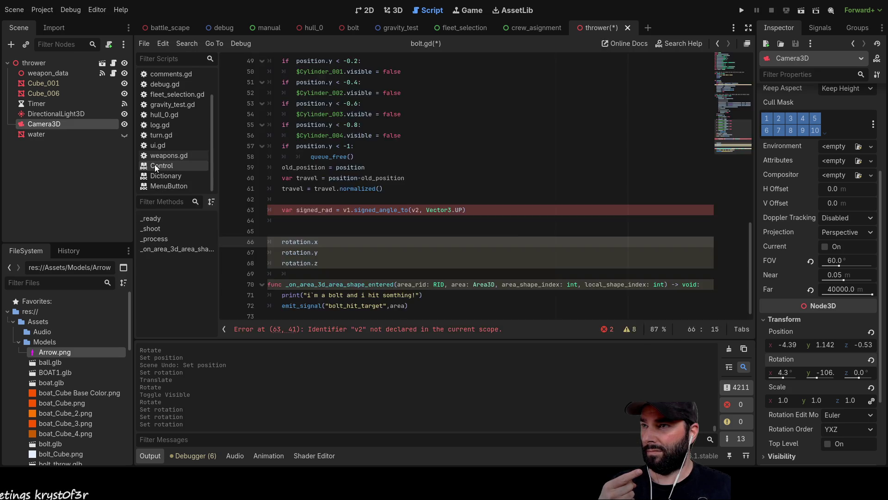
left_click(155, 165)
key("ctrl+w")
key("ctrl+w")
left_click(169, 185)
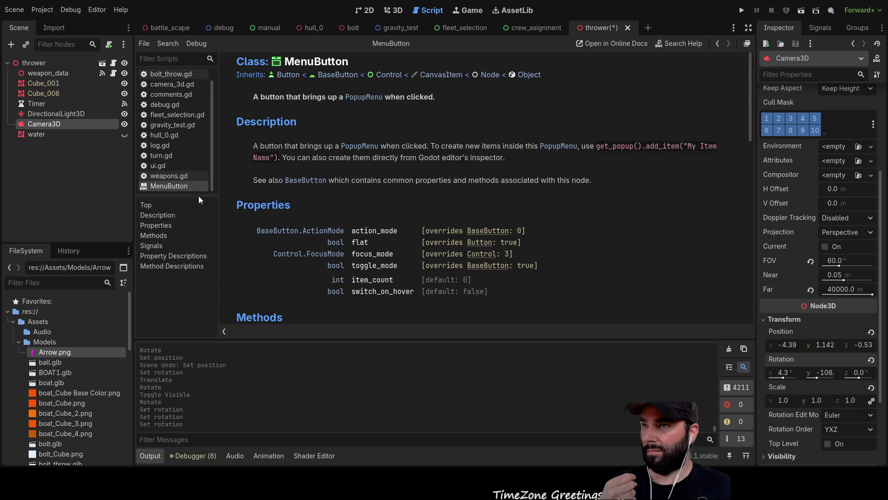
key("ctrl+w")
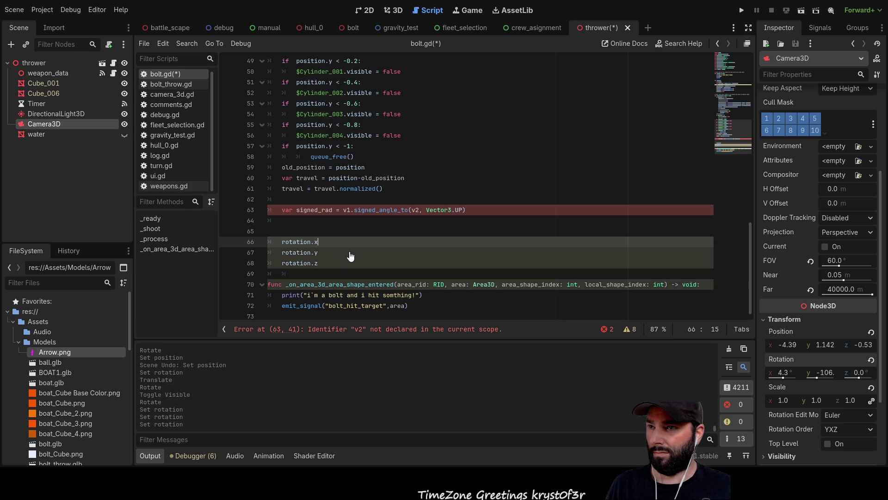
Look up the Node3D rotation property docs, then return to bolt.gd
key("alt+F1")
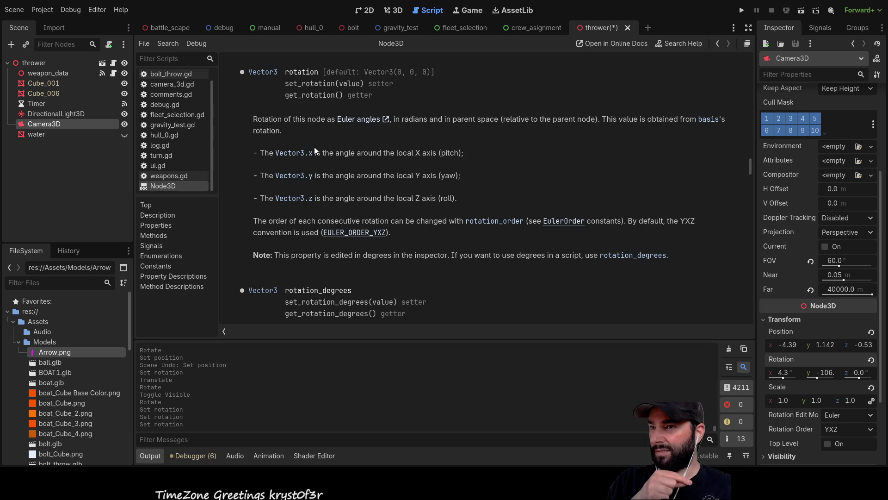
scroll(164, 90, "up", 1)
left_click(170, 76)
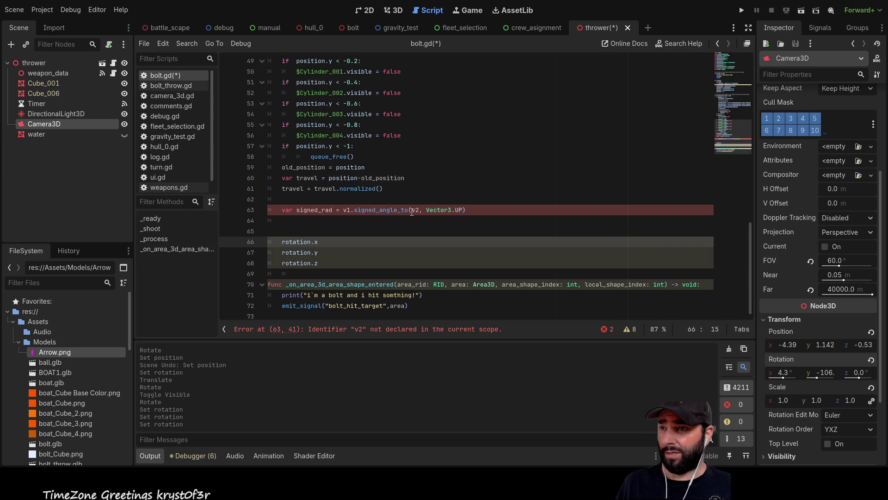
Delete the var signed_rad declaration and cut the signed_angle_to expression from line 63
left_click(342, 252)
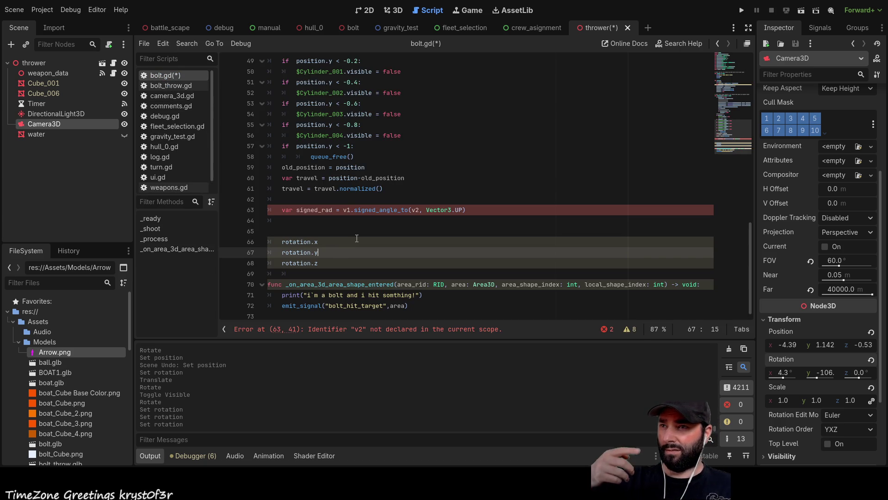
left_click(340, 245)
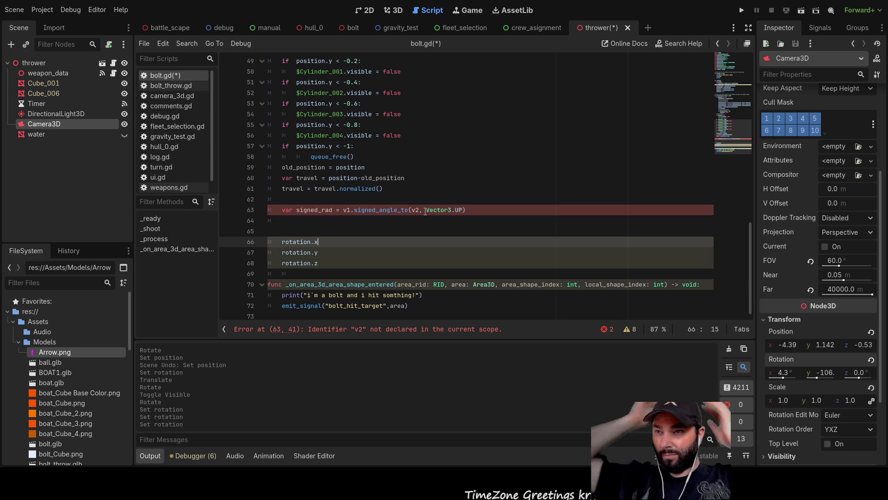
left_click_drag(338, 206, 267, 209)
key("BackSpace")
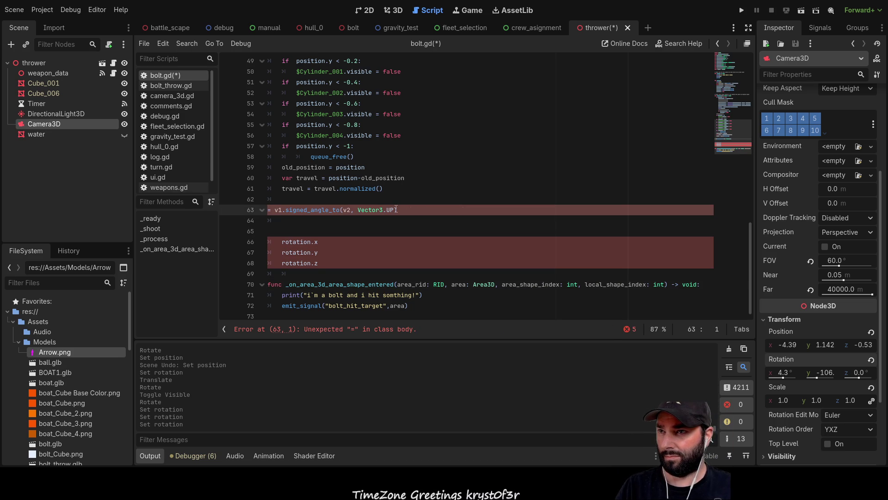
key("End")
key("ctrl+shift+Left")
key("ctrl+shift+Left")
key("ctrl+shift+Left")
key("ctrl+shift+Left")
key("ctrl+shift+Left")
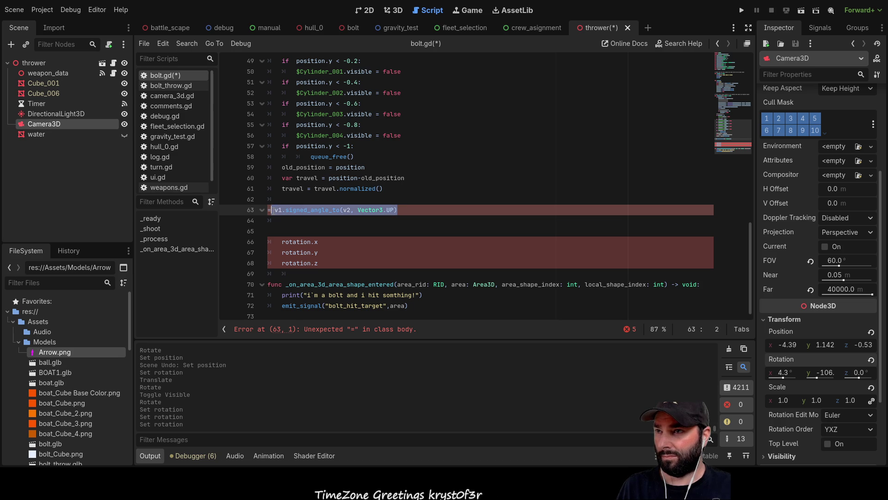
key("ctrl+x")
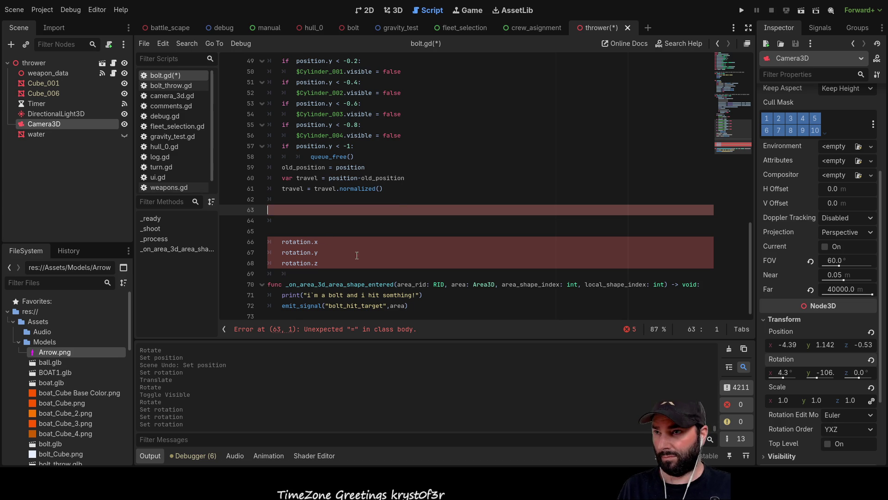
Paste the angle expression into rotation.x, then strip out v1 and the signed_angle_to call
left_click(337, 242)
key("ctrl+v")
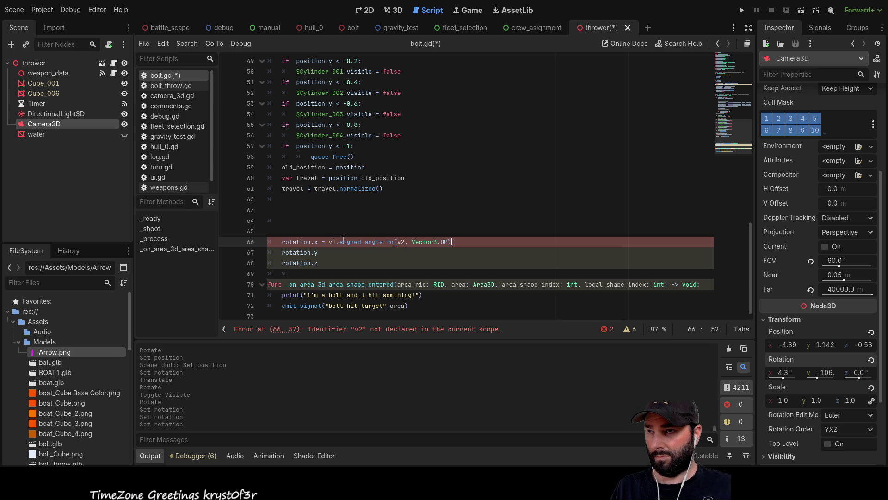
double_click(331, 241)
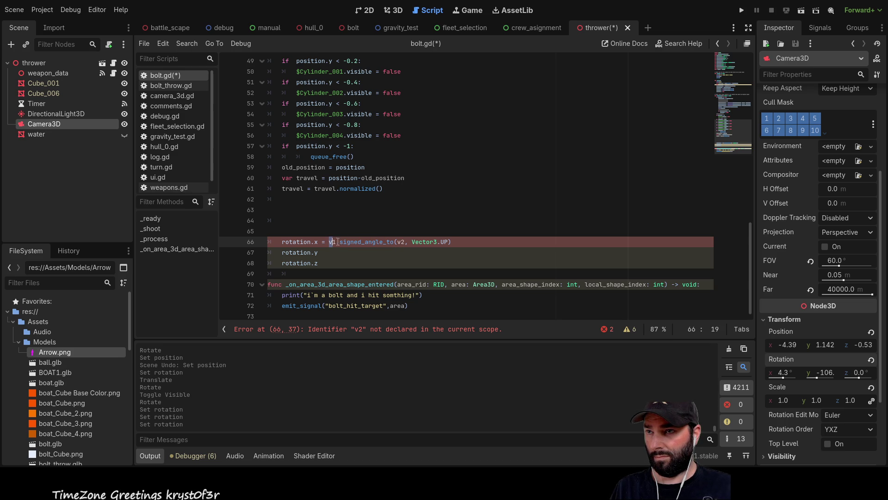
key("BackSpace")
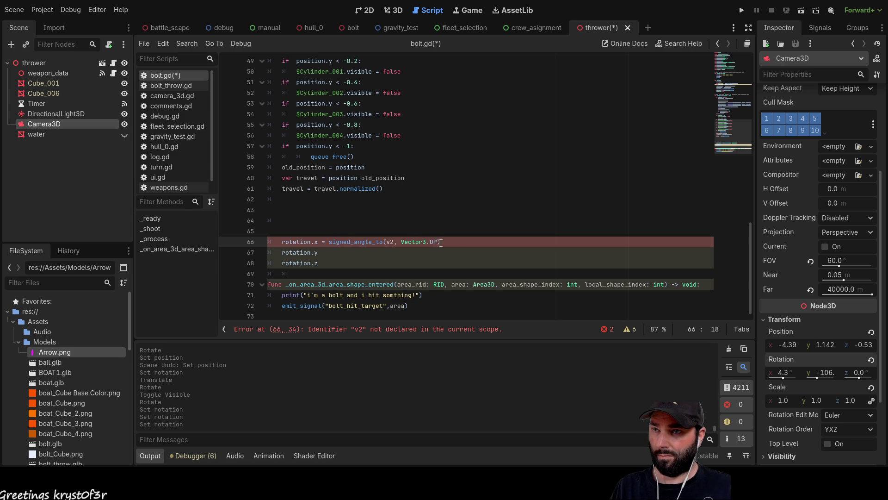
left_click_drag(377, 243, 329, 242)
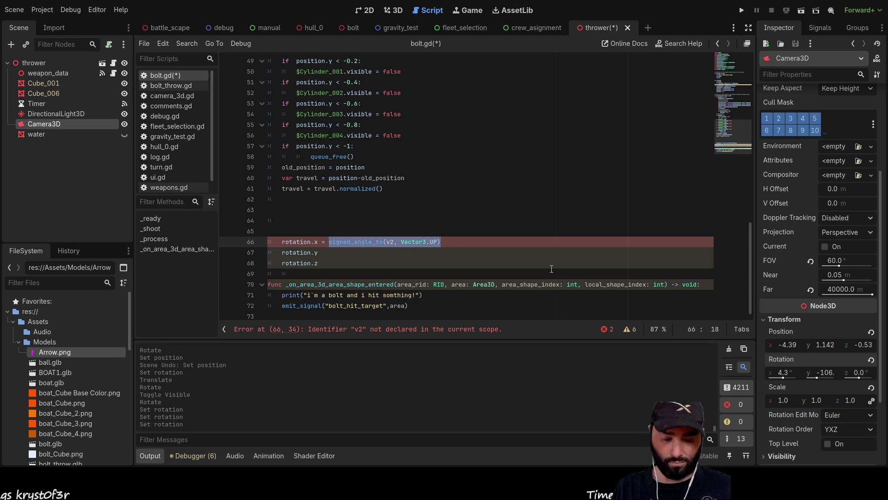
key("BackSpace")
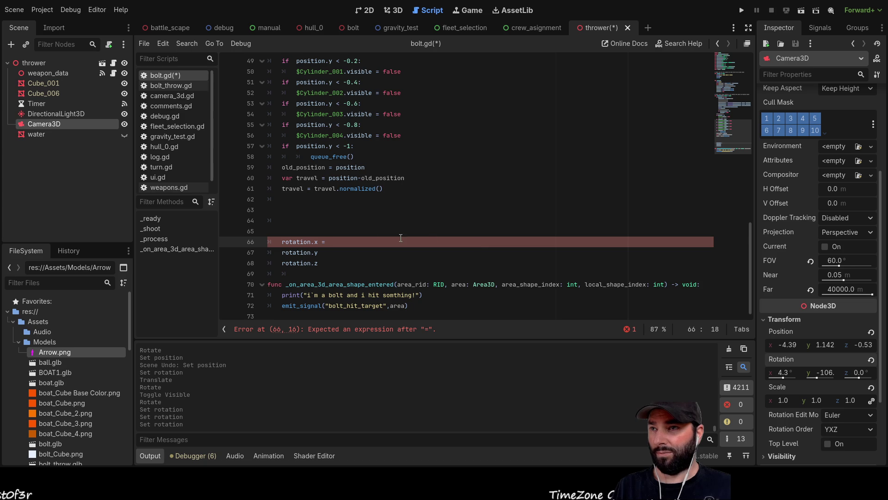
Make rotation.x read 'travel.x *' and browse completions for PI
double_click(305, 188)
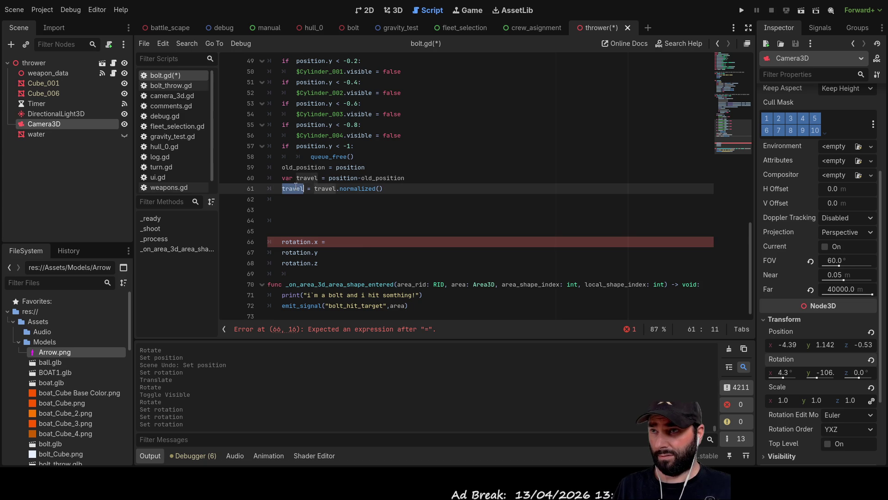
left_click(351, 241)
key("ctrl+v")
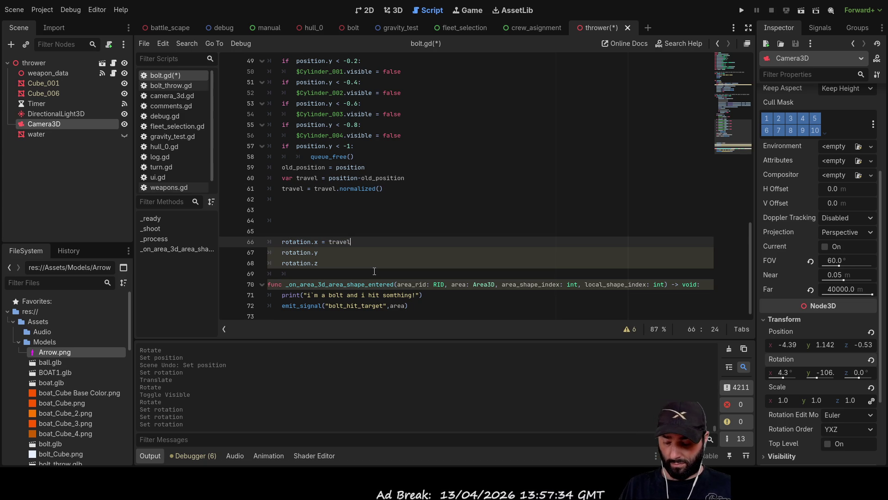
type(".x")
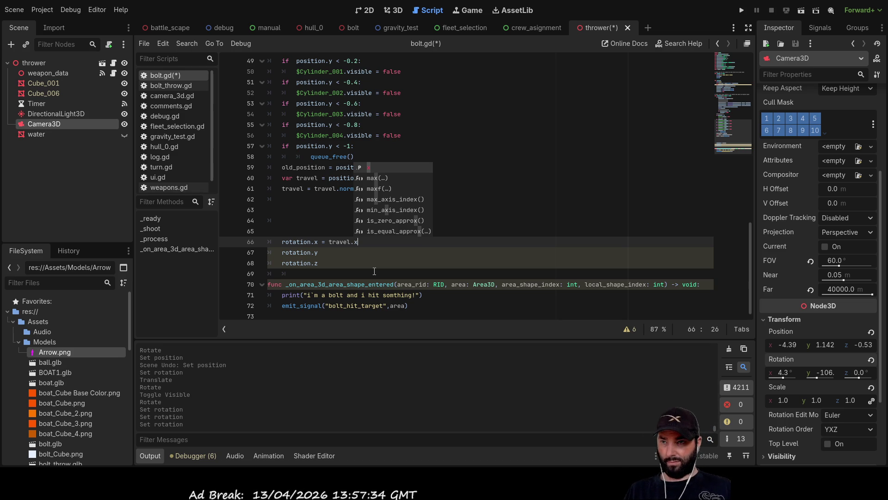
type("*")
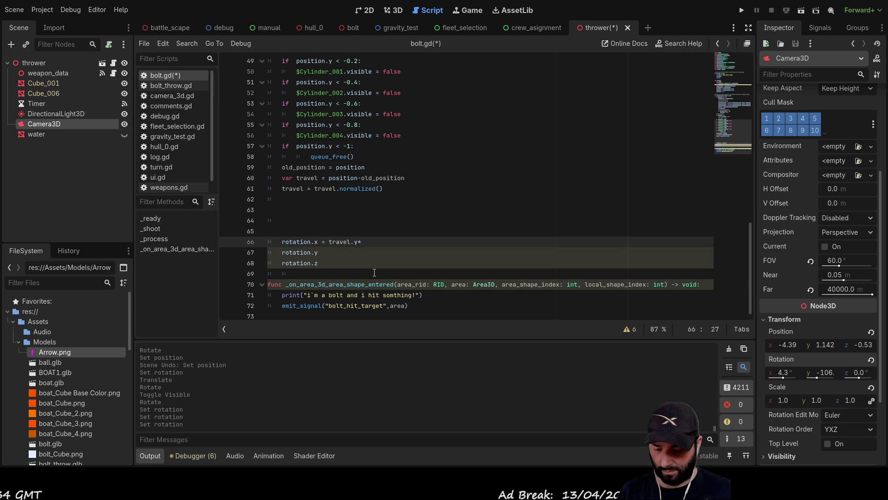
key("ctrl+space")
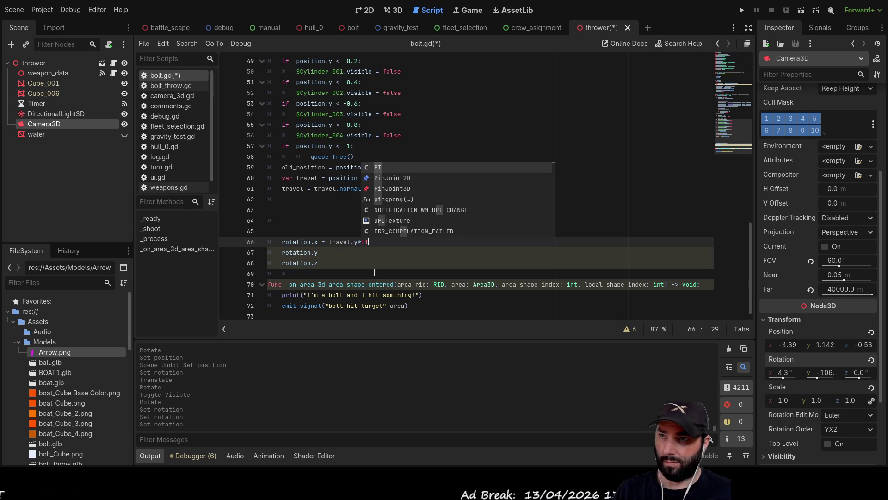
key("Down")
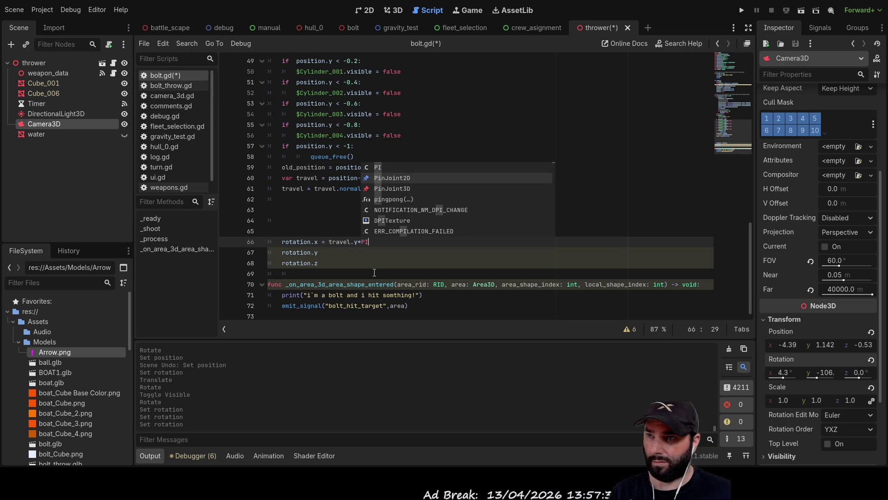
left_click(375, 272)
Add '= travel' to rotation.y, then cut the travel expressions from lines 66 and 67
left_click(337, 250)
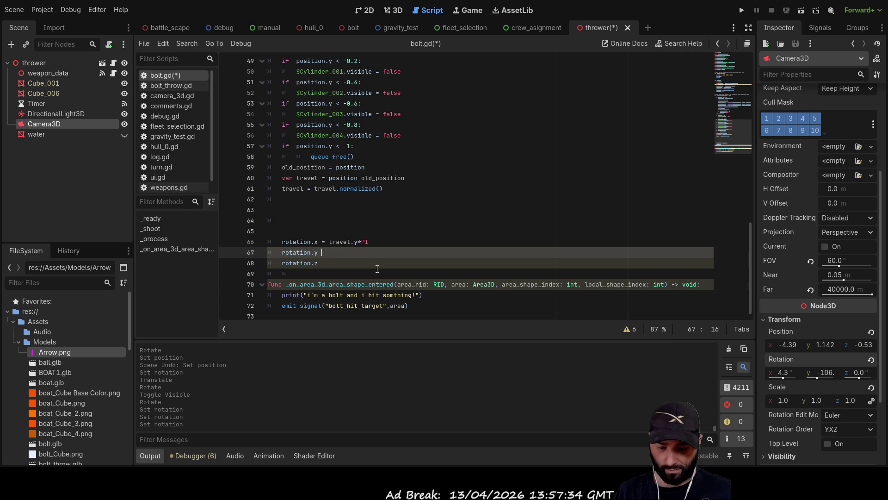
type("= ")
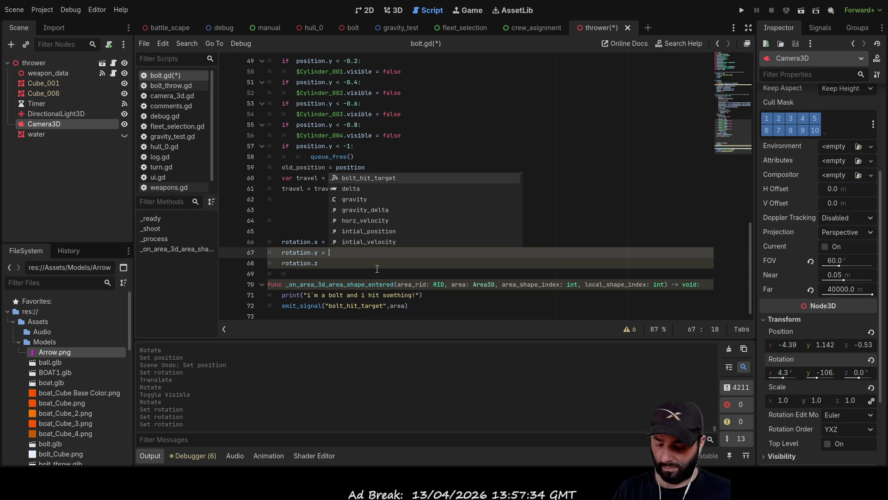
type("travel")
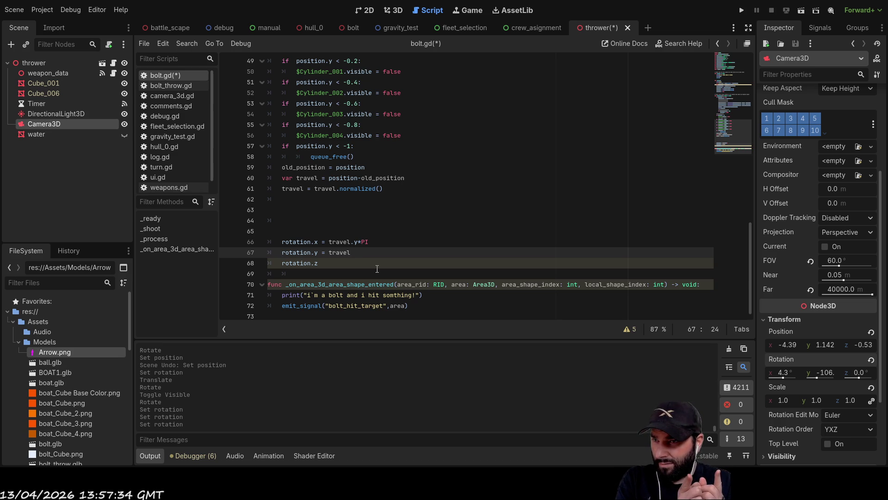
key("Up")
key("Left")
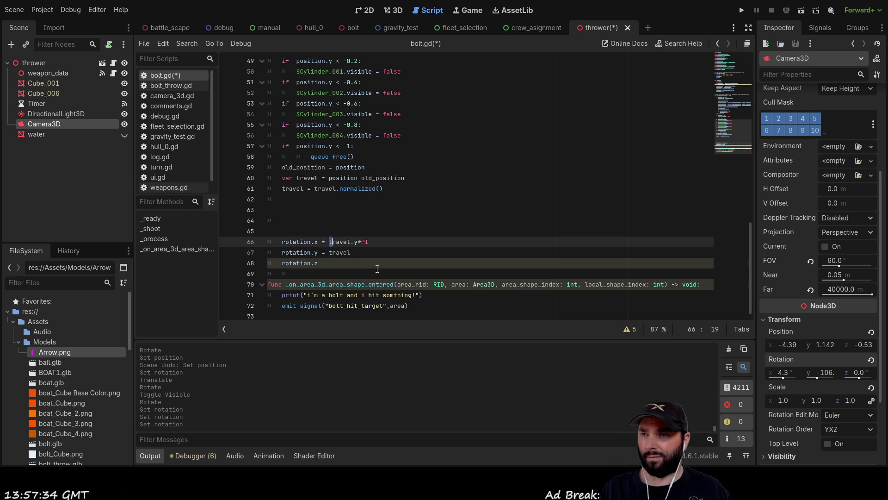
key("ctrl+x")
key("Down")
key("shift+Right")
key("shift+Right")
key("shift+Right")
key("ctrl+x")
key("Up")
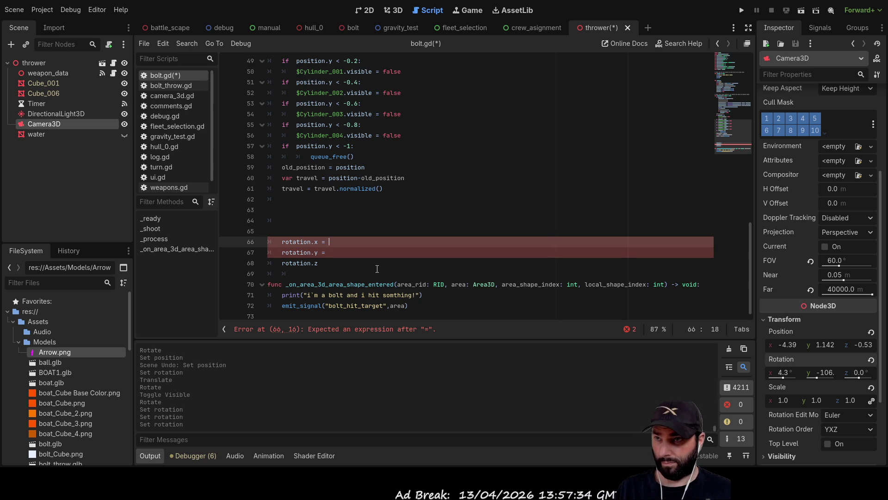
Type 'ang' after rotation.x and delete it again, leaving the value blank
type("ang")
key("BackSpace")
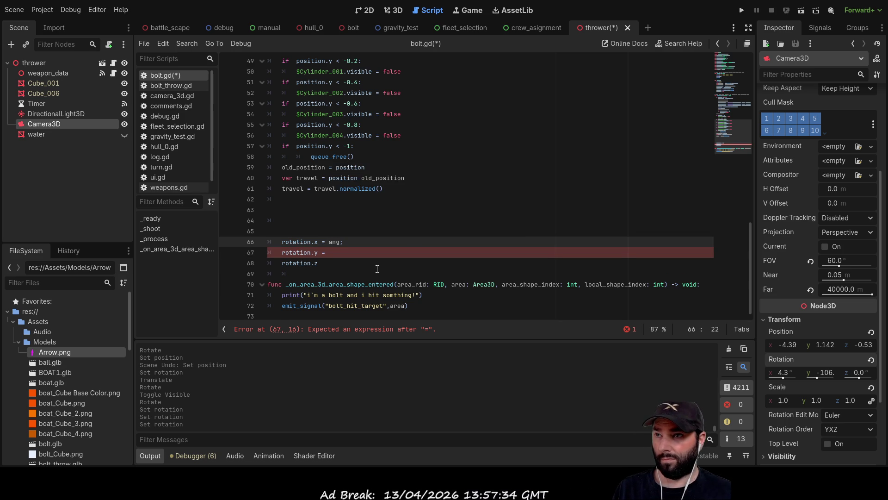
type("g")
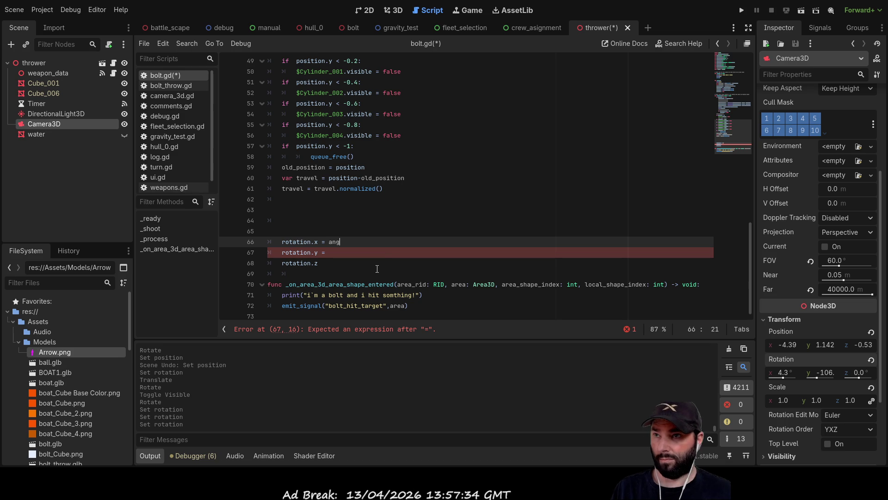
key("BackSpace")
key("BackSpace")
key("BackSpace")
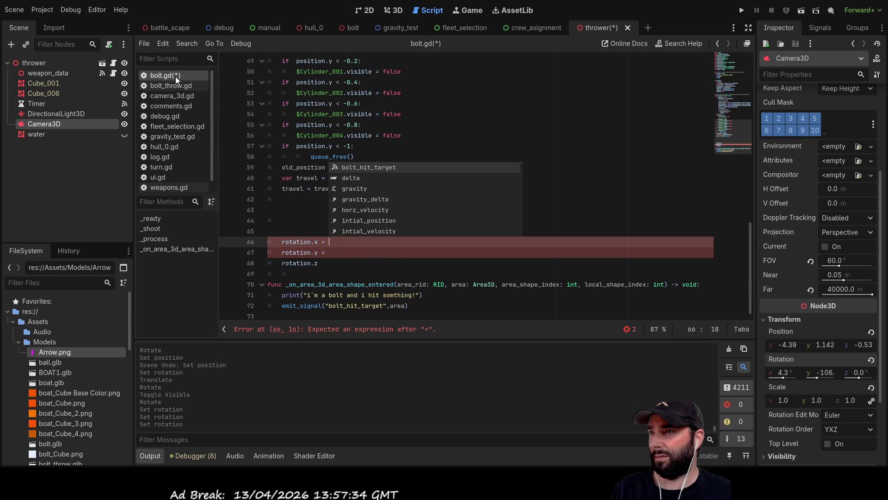
scroll(170, 169, "down", 1)
left_click(163, 186)
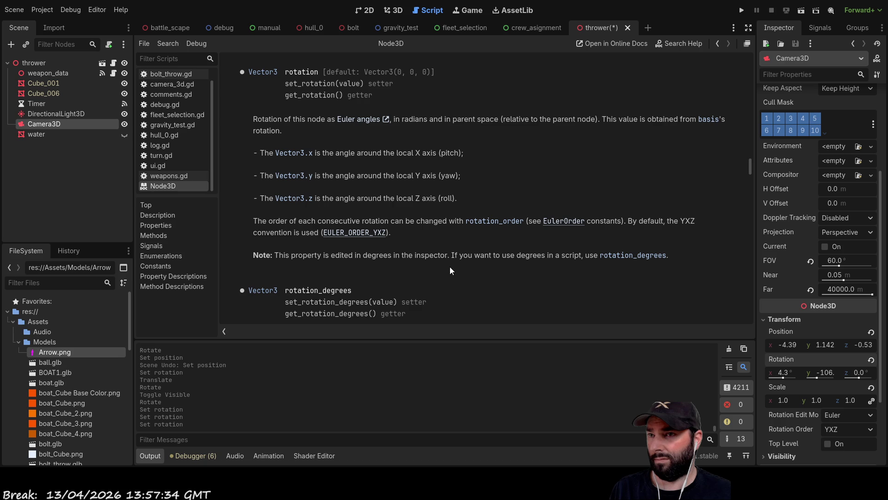
scroll(509, 279, "down", 4)
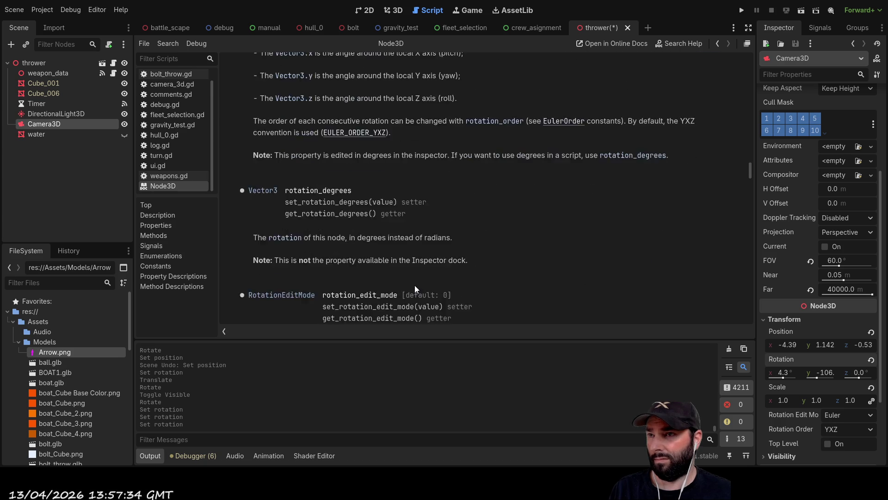
scroll(301, 238, "down", 2)
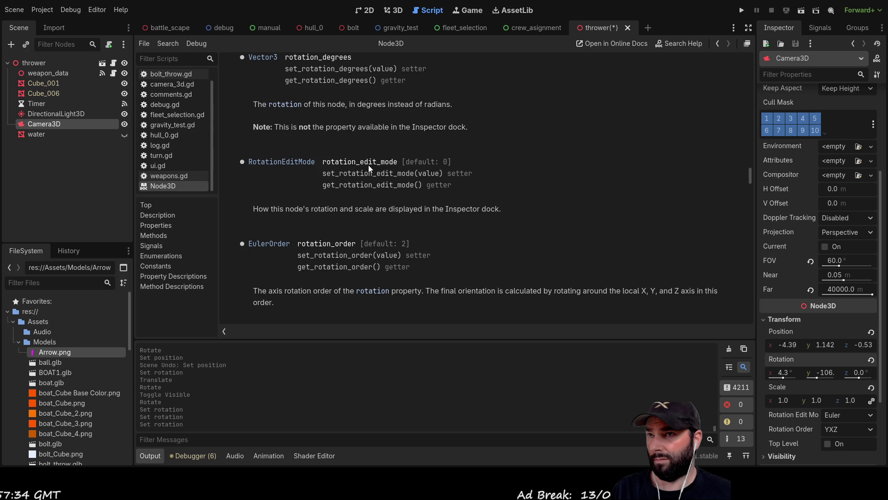
scroll(341, 244, "down", 3)
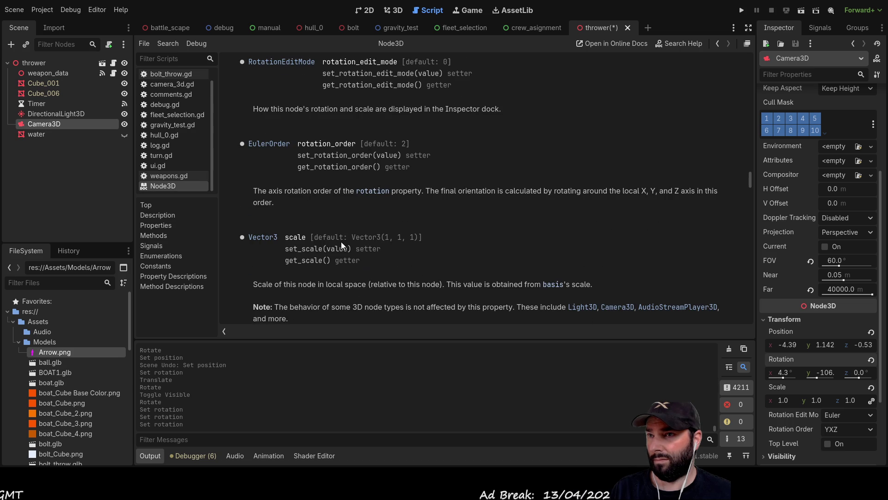
scroll(373, 195, "down", 3)
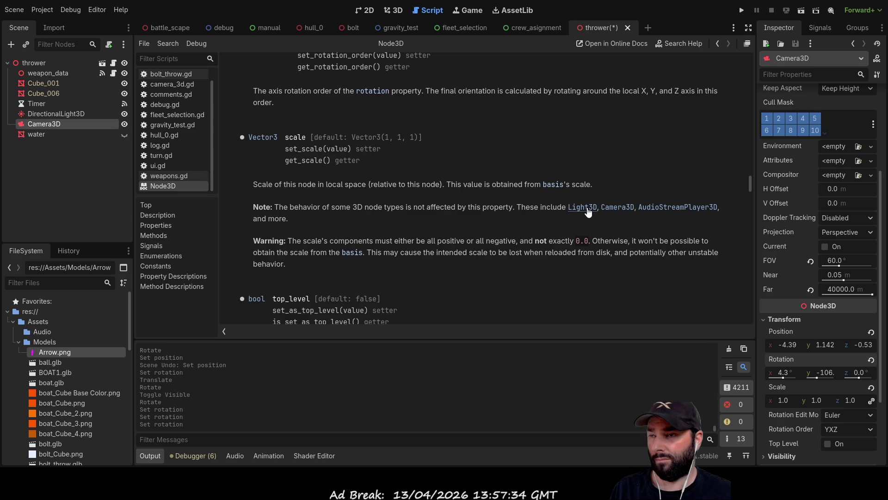
scroll(382, 202, "down", 4)
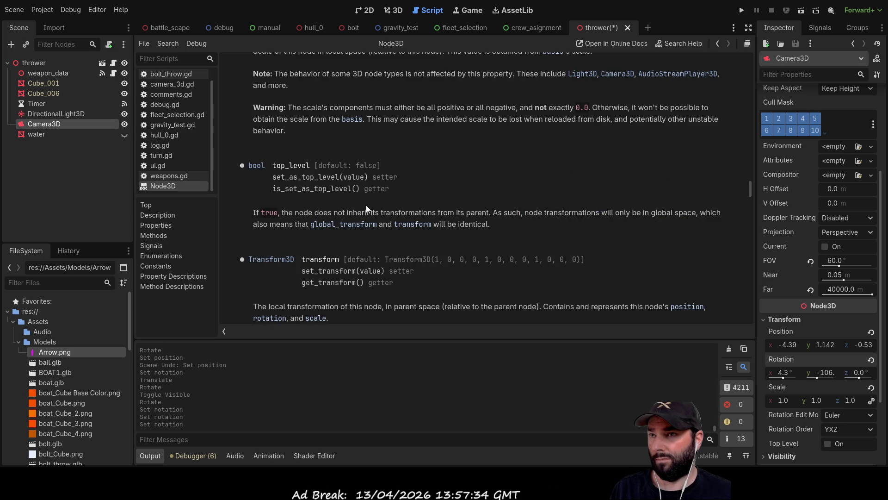
scroll(389, 219, "down", 4)
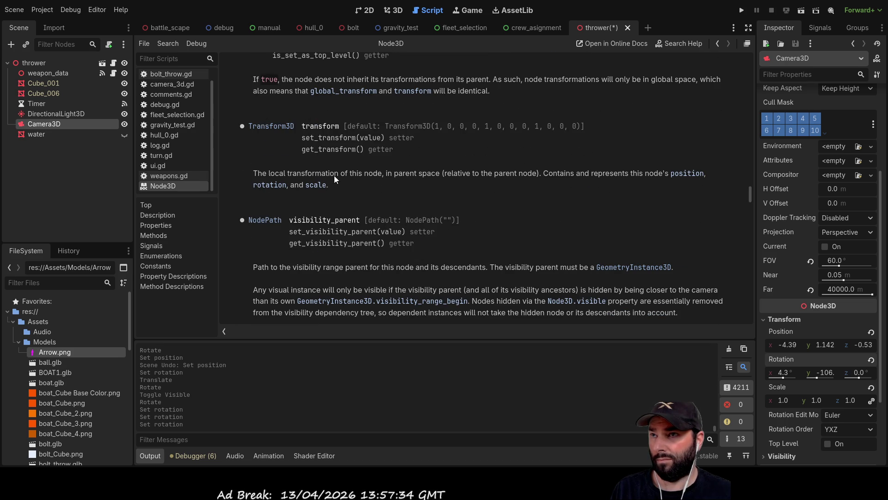
left_click(261, 186)
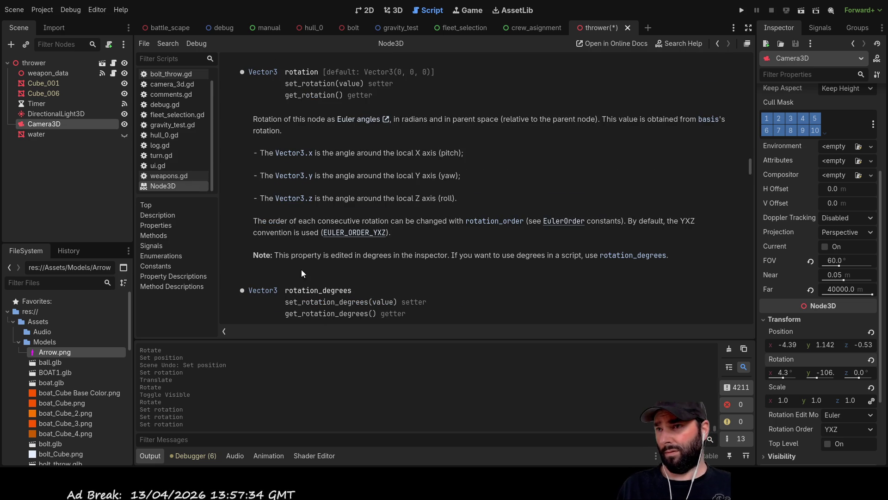
scroll(301, 270, "down", 3)
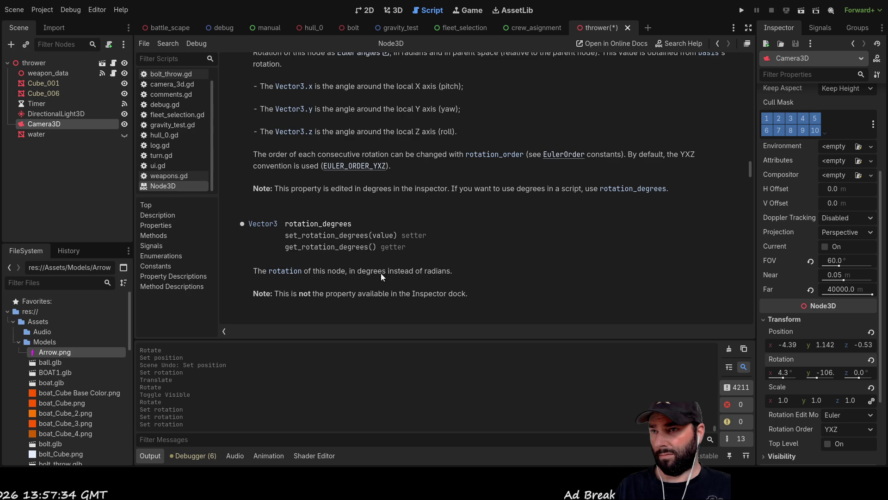
scroll(336, 273, "down", 3)
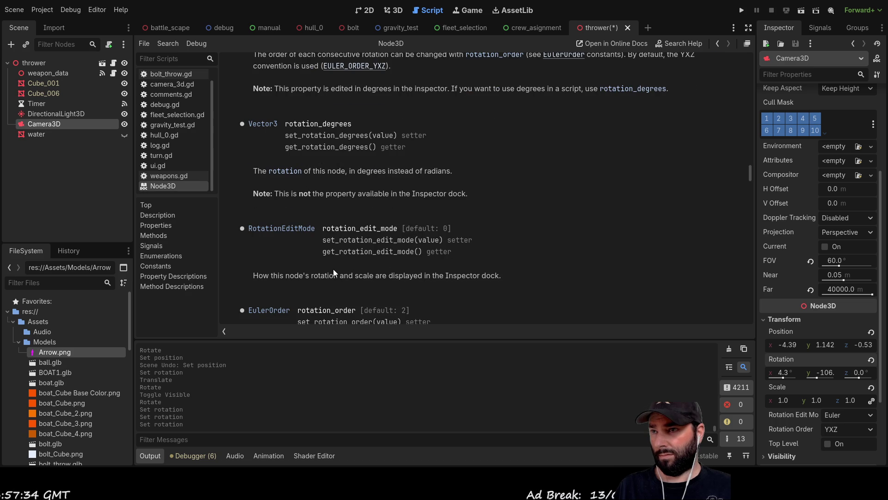
scroll(334, 269, "down", 5)
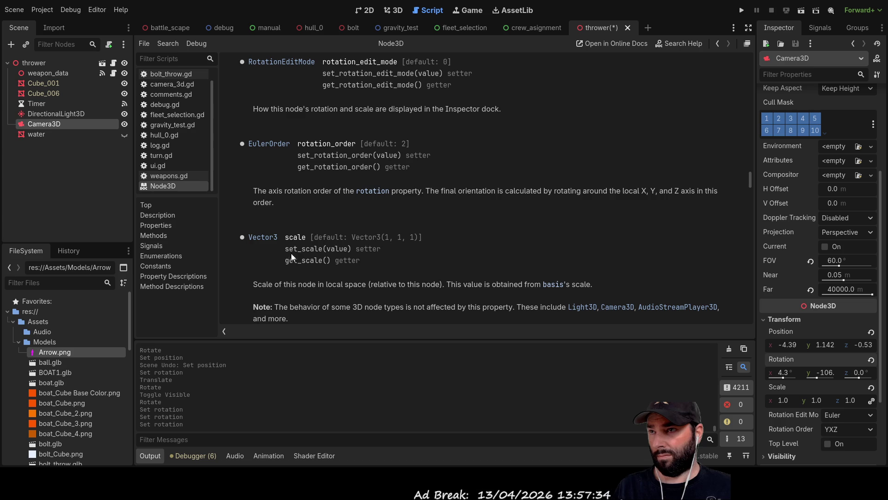
scroll(290, 255, "down", 6)
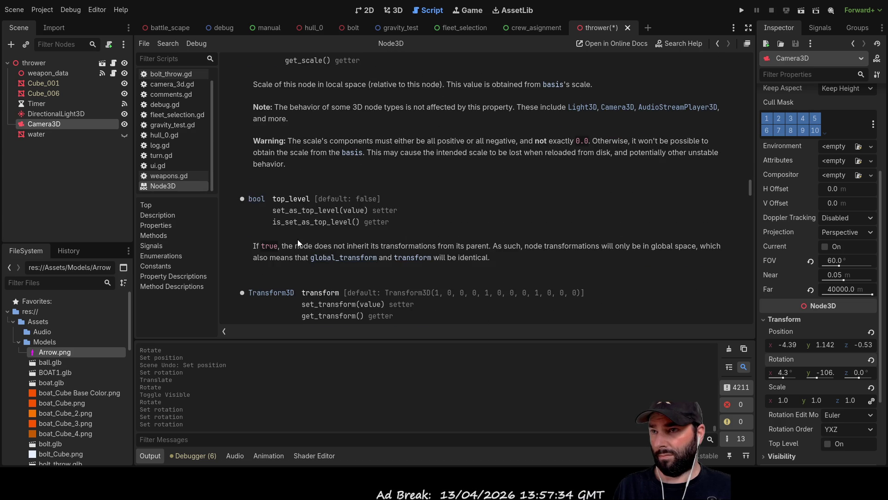
scroll(317, 256, "down", 3)
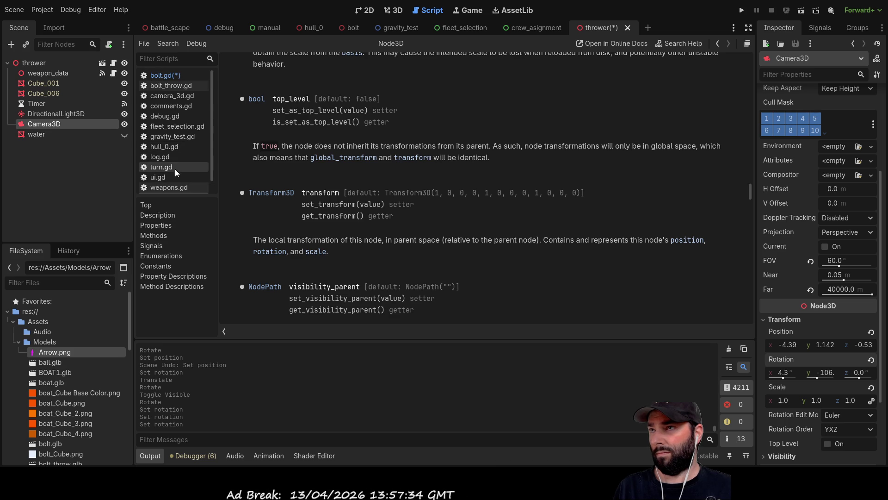
scroll(170, 74, "up", 1)
left_click(170, 75)
On line 66, replace the x after rotation with an angle_to() call and open its reference
key("Escape")
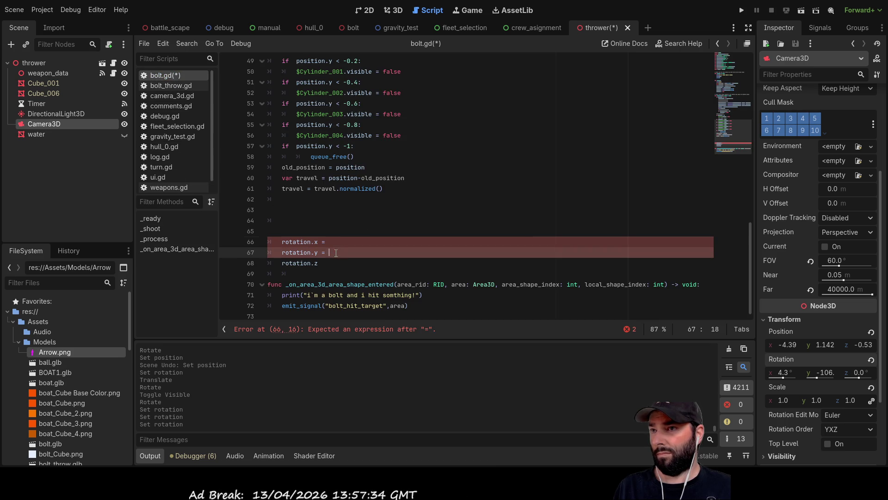
key("Left")
key("Left")
key("Left")
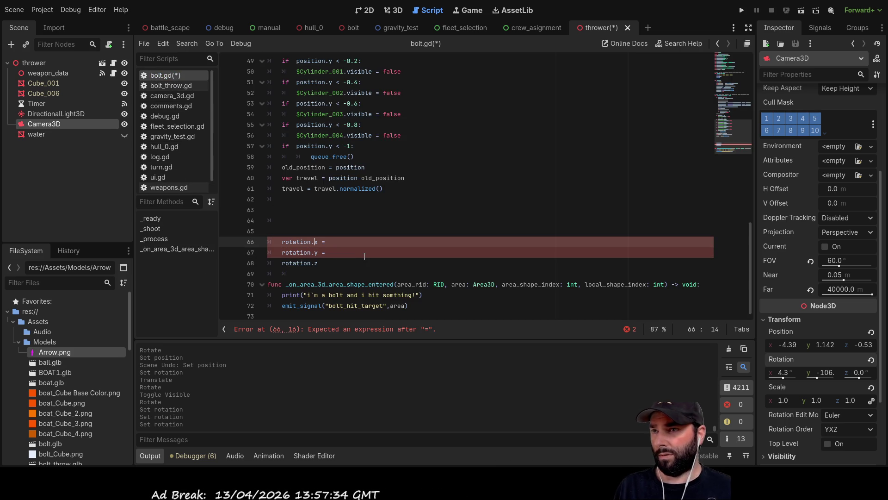
key("Delete")
type("get")
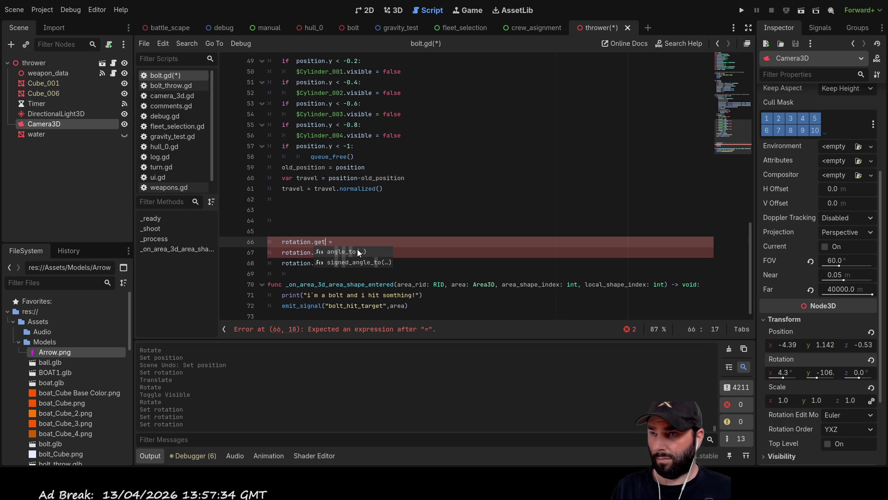
left_click(354, 250)
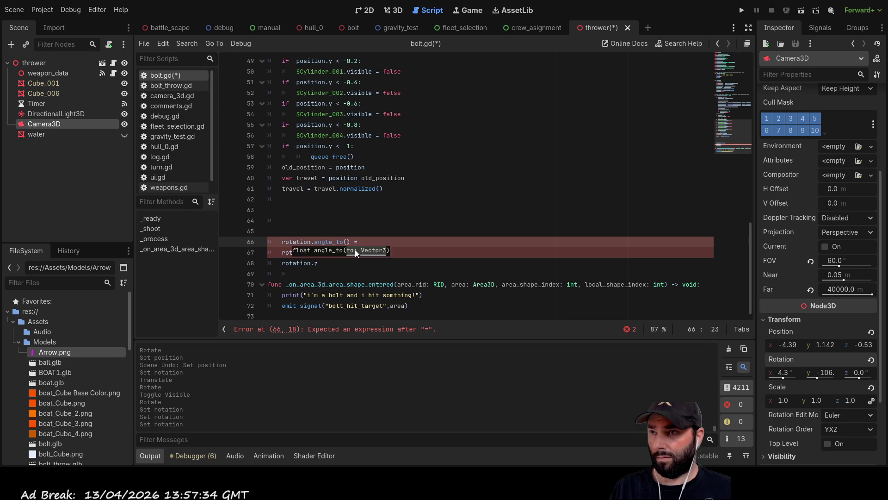
left_click(329, 242, "ctrl")
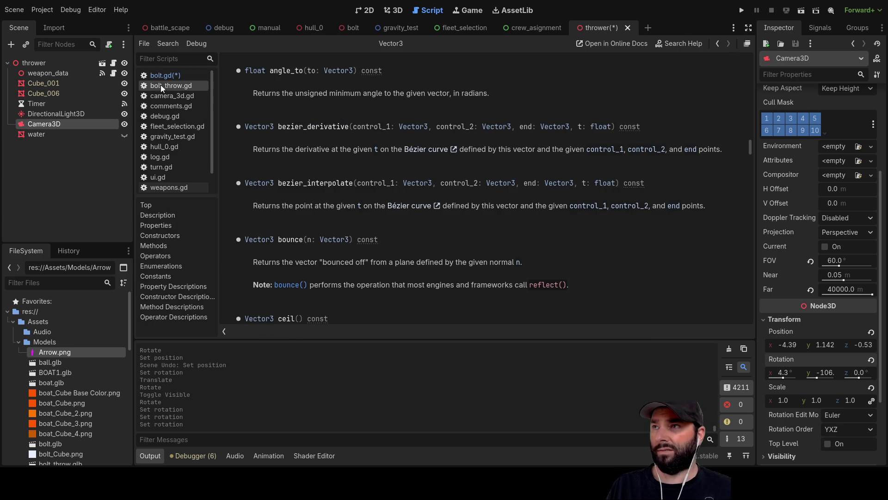
Read the Vector3 angle_to reference, then go back to bolt.gd
scroll(171, 140, "down", 2)
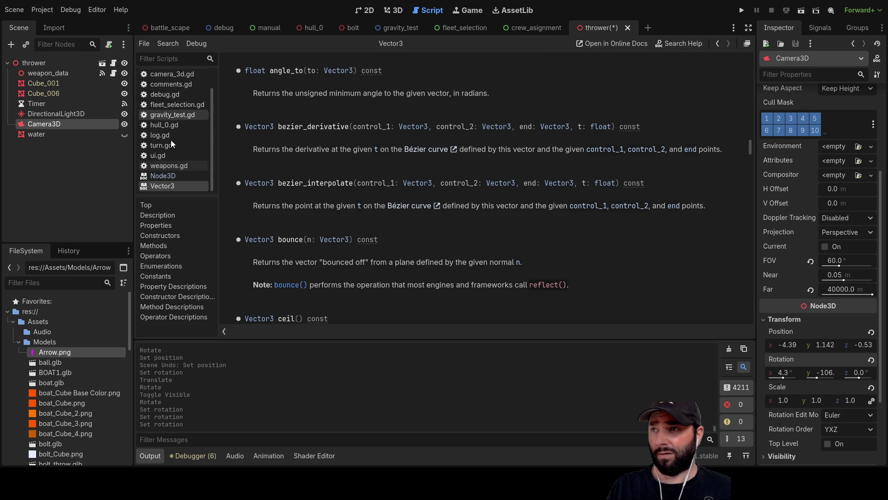
scroll(174, 153, "up", 2)
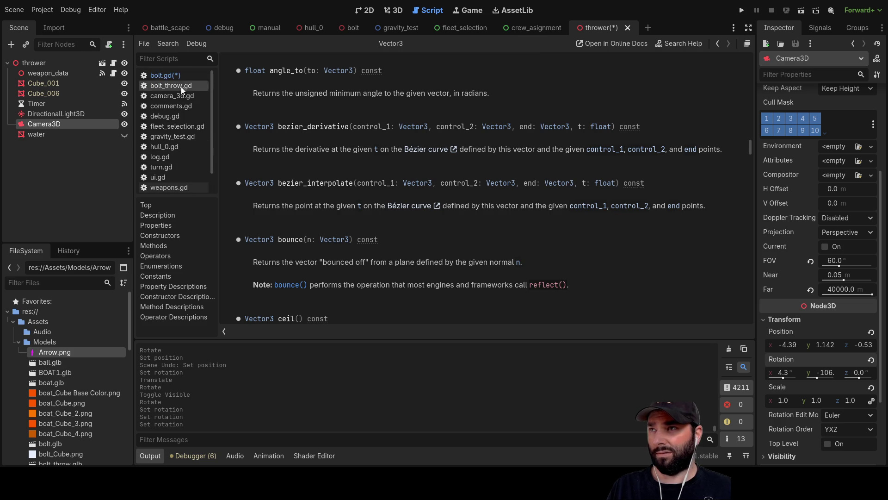
left_click(179, 75)
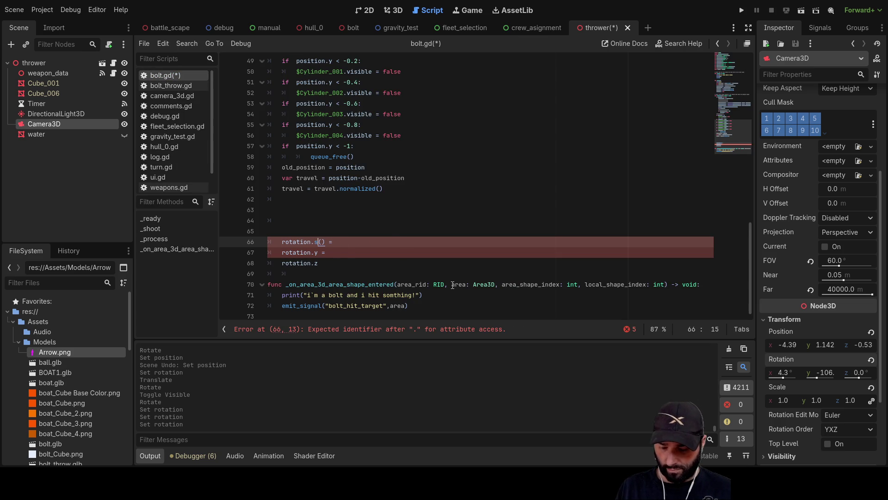
Change the method on line 66 to signed_angle_to via autocomplete
type("i")
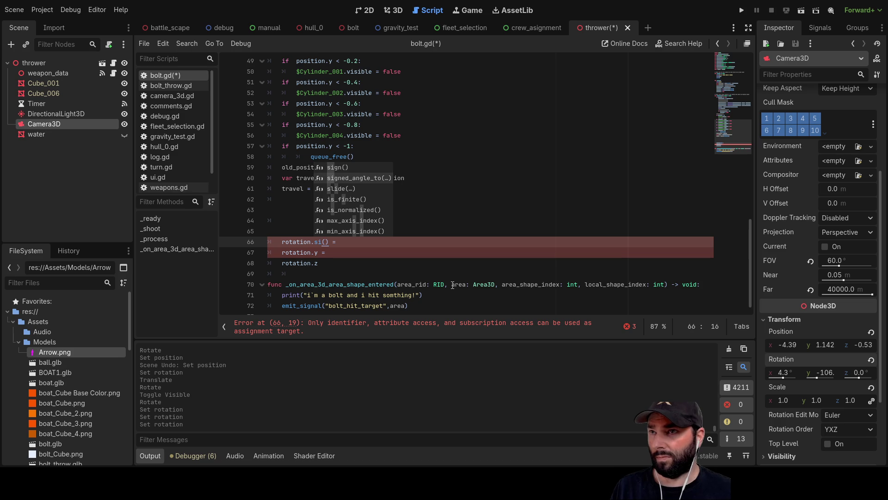
key("Down")
key("Return")
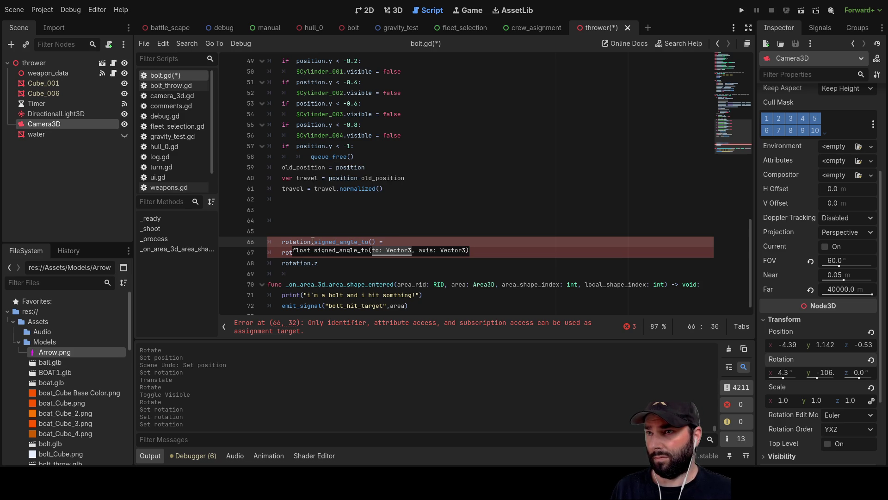
left_click(297, 237)
triple_click(297, 238)
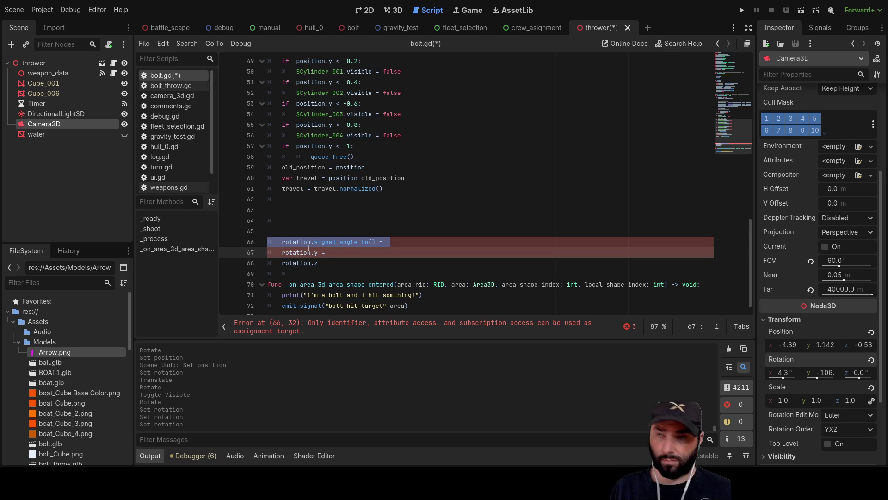
double_click(294, 188)
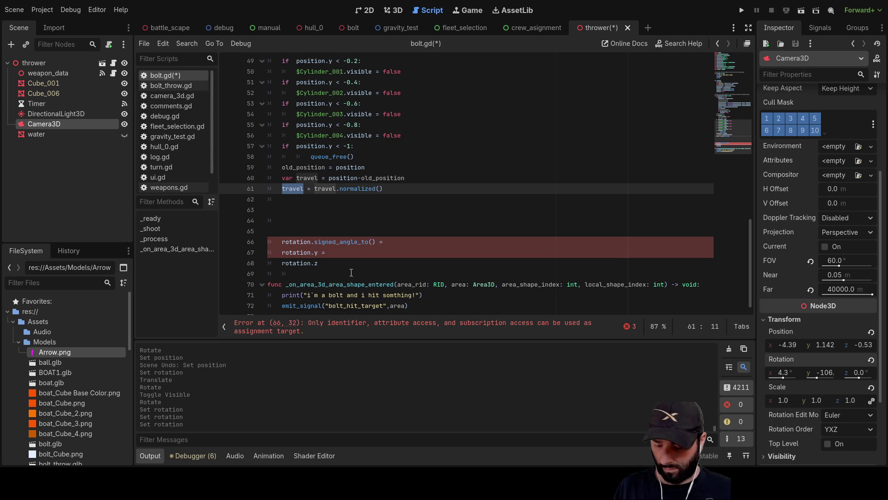
left_click(290, 242)
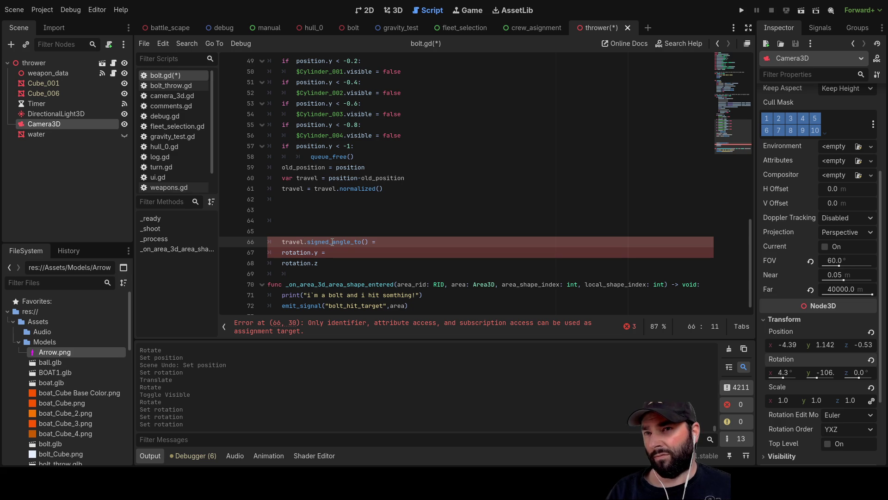
Pass travel into signed_angle_to() on line 66 and open its Vector3 documentation
left_click(364, 242)
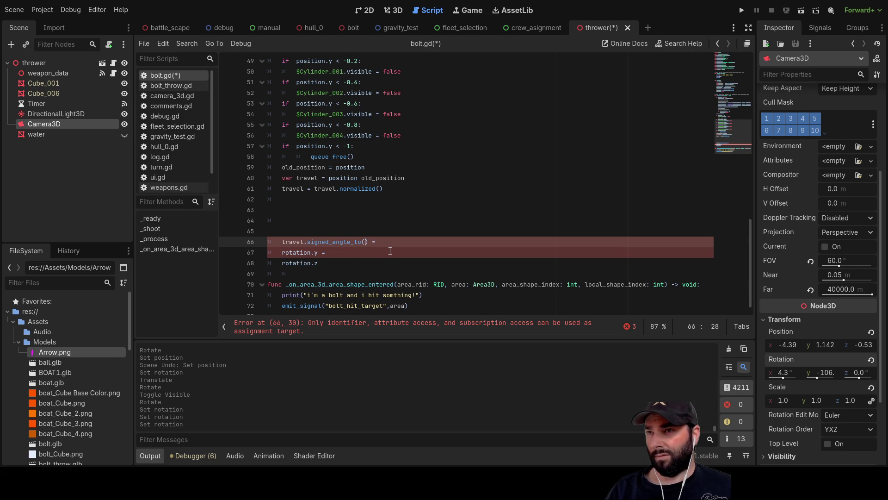
type("trav")
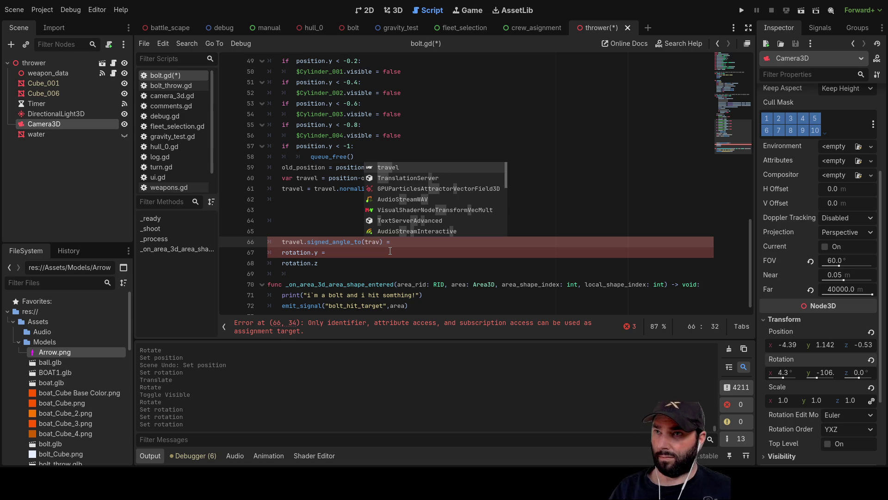
key("Return")
type(".")
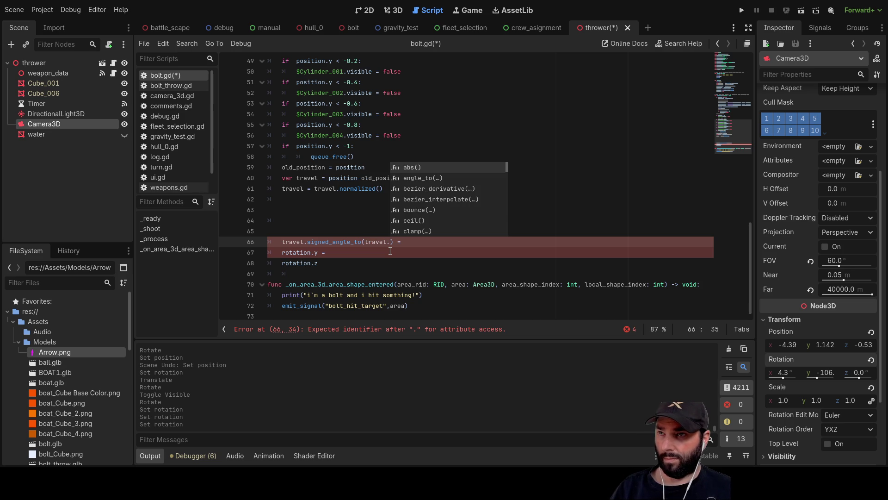
key("BackSpace")
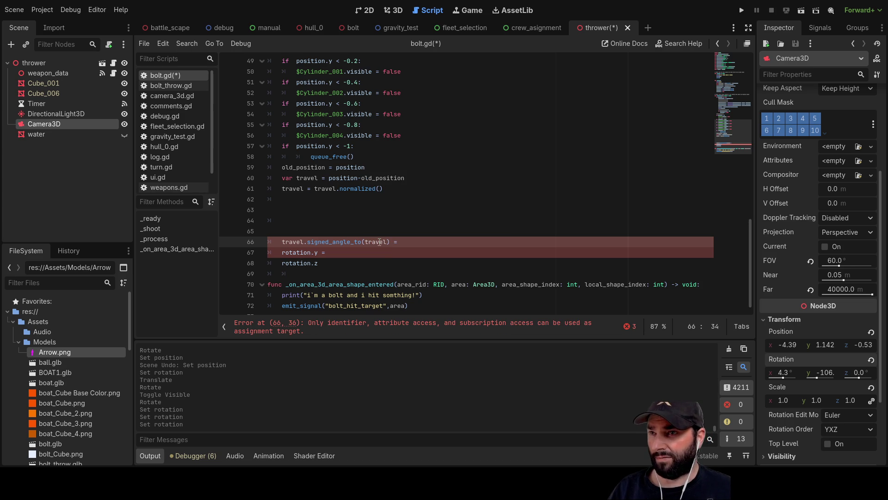
left_click(343, 241, "ctrl")
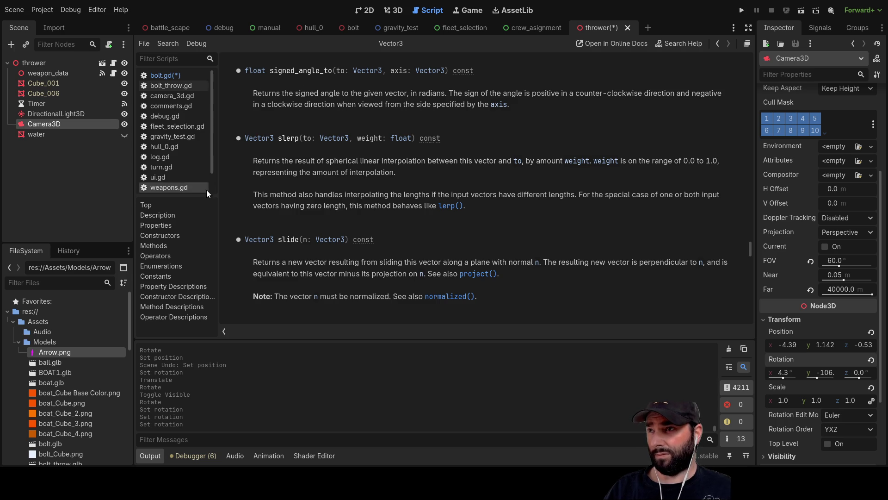
Back in bolt.gd, start line 66 as rotation.x = signed_angle_to(travel
left_click(169, 76)
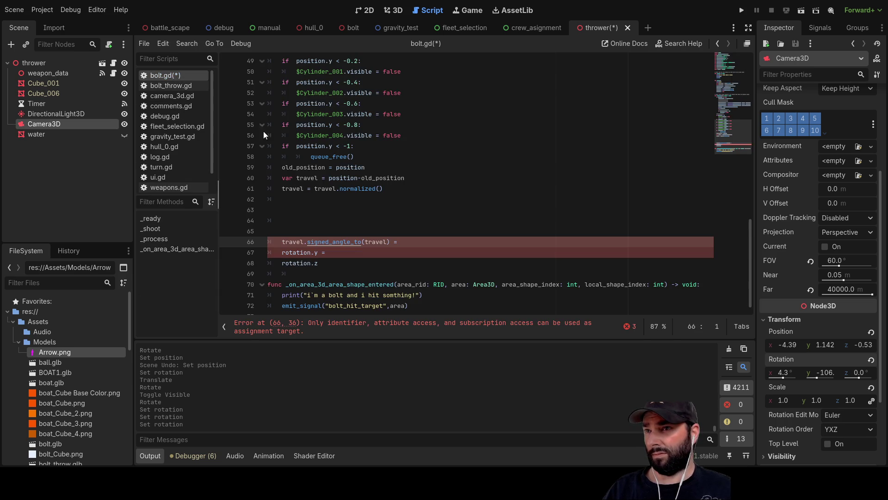
double_click(295, 242)
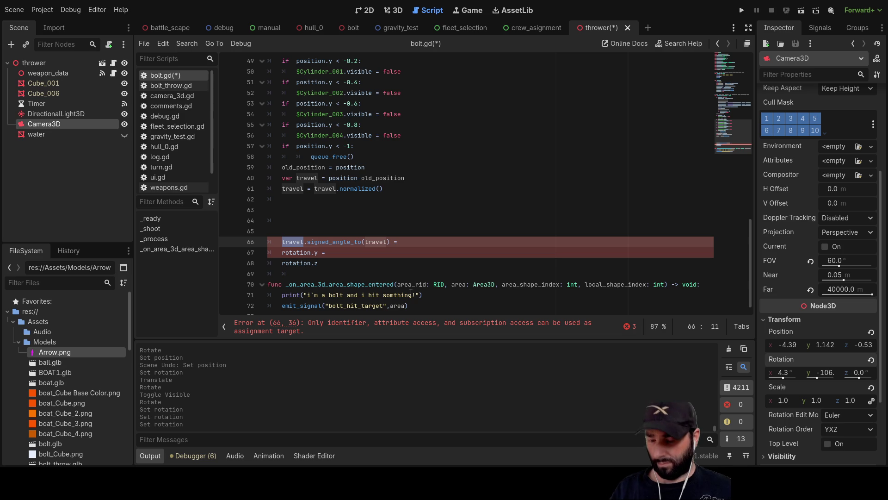
type("rotation")
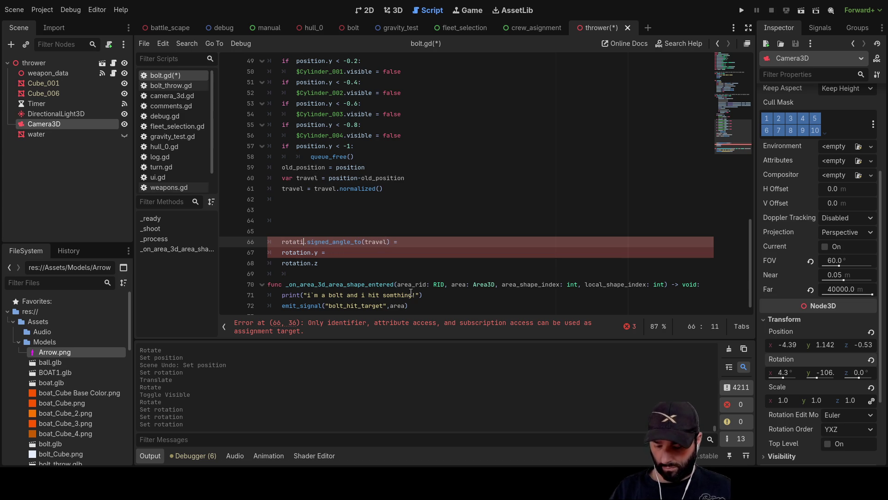
type(".x")
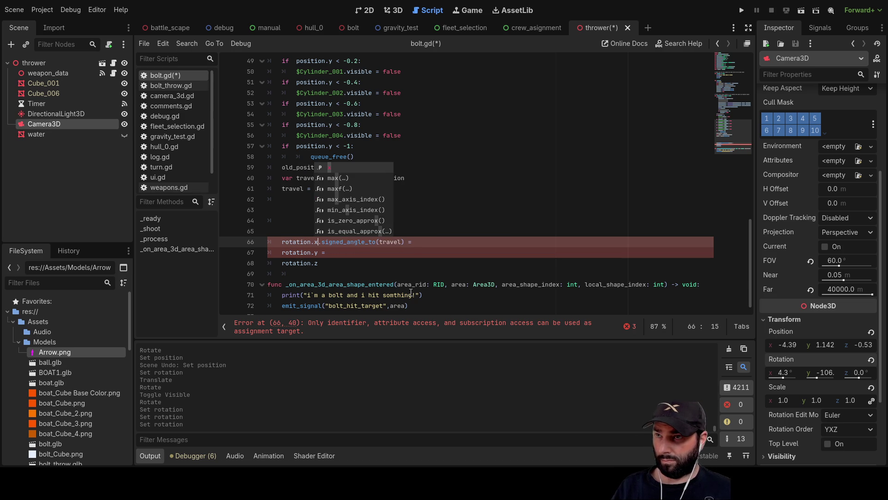
key("Delete")
type("=")
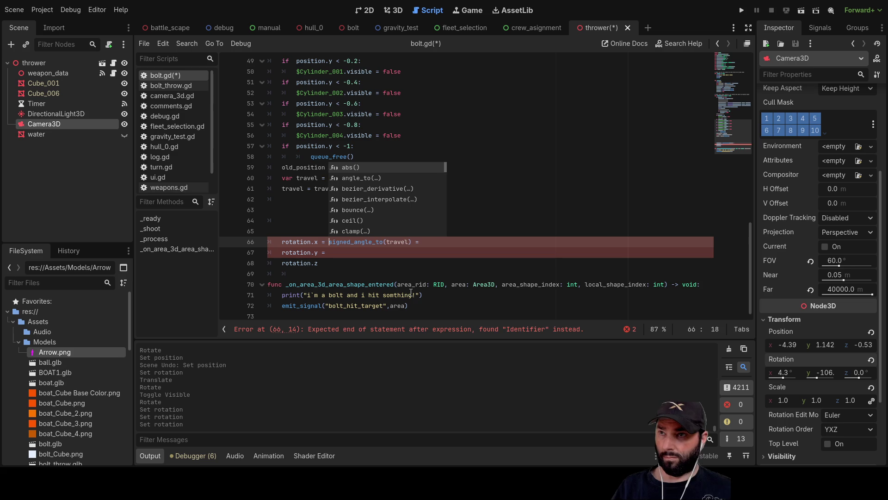
left_click(401, 274)
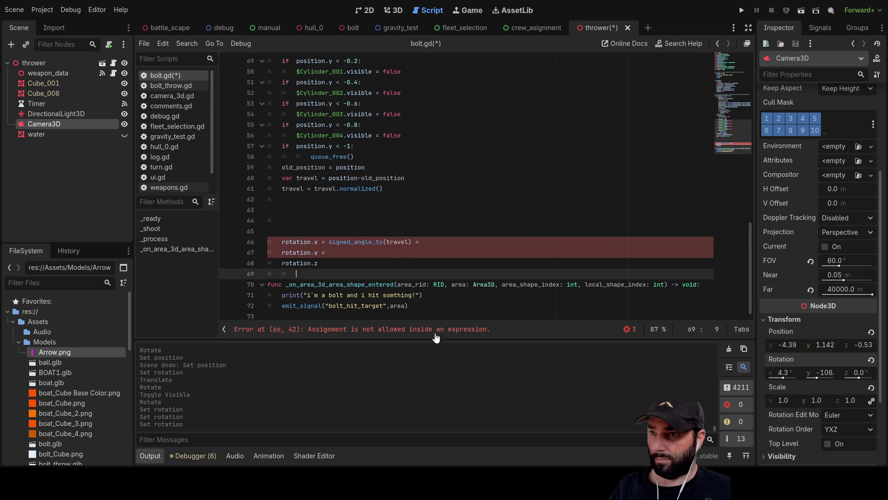
Add Vector3.UP as the second argument on line 66 and remove the leftover equals sign
left_click(409, 242)
type(",")
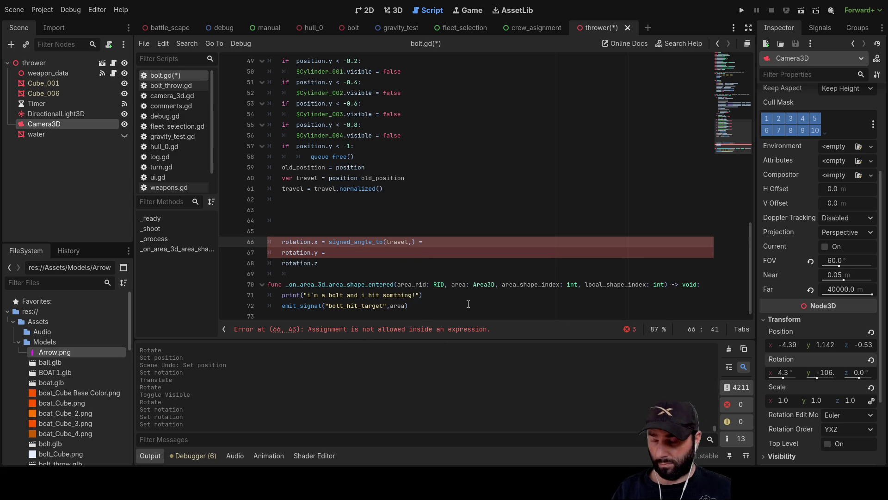
type("vec")
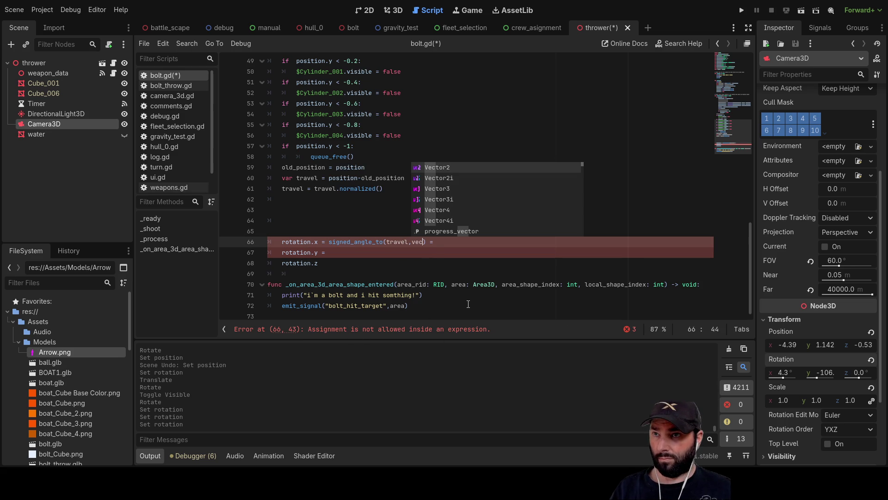
key("Down")
key("Down")
key("Return")
type(".UP")
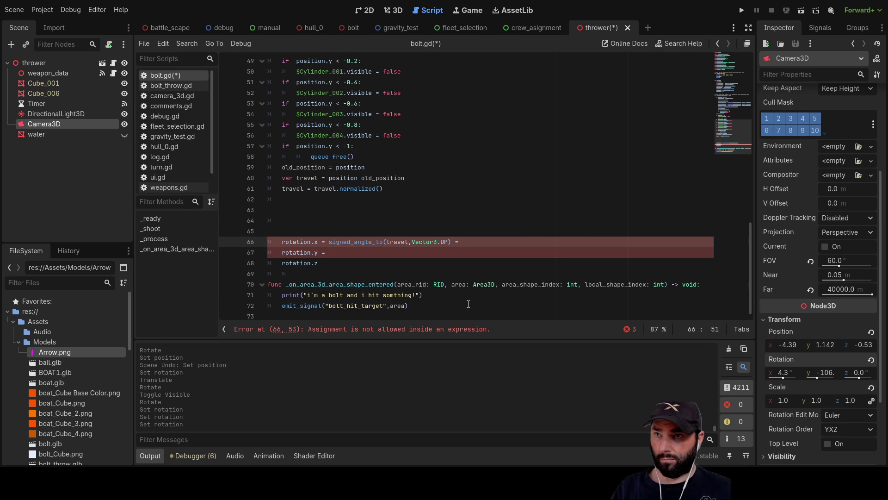
key("End")
key("BackSpace")
key("BackSpace")
Copy signed_angle_to after rotation.y = on line 67 and set rotation.z = 0
key("Down")
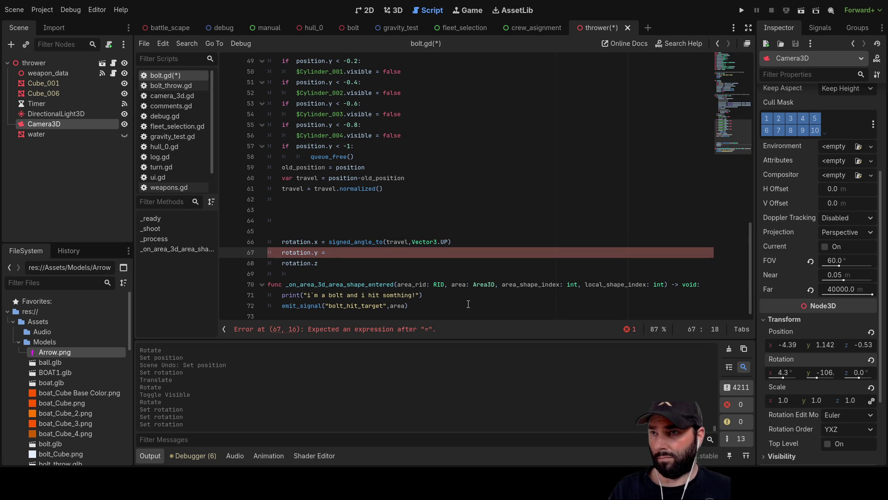
triple_click(357, 242)
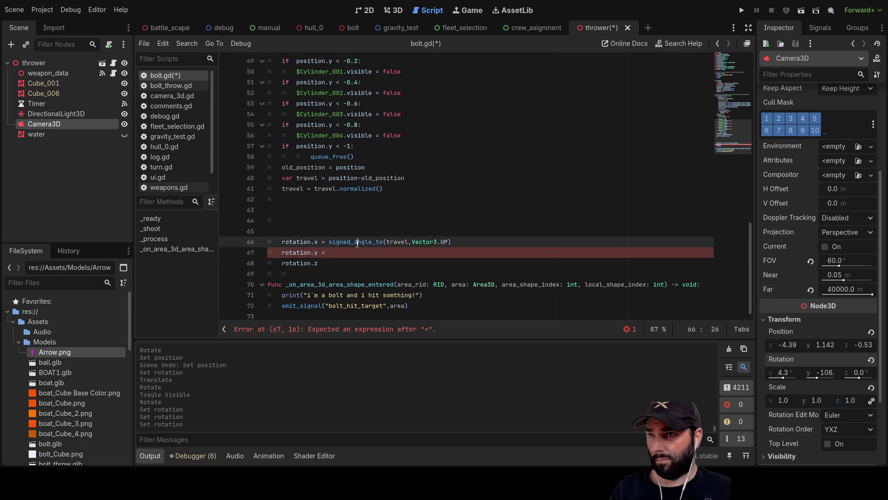
double_click(357, 243)
key("ctrl+c")
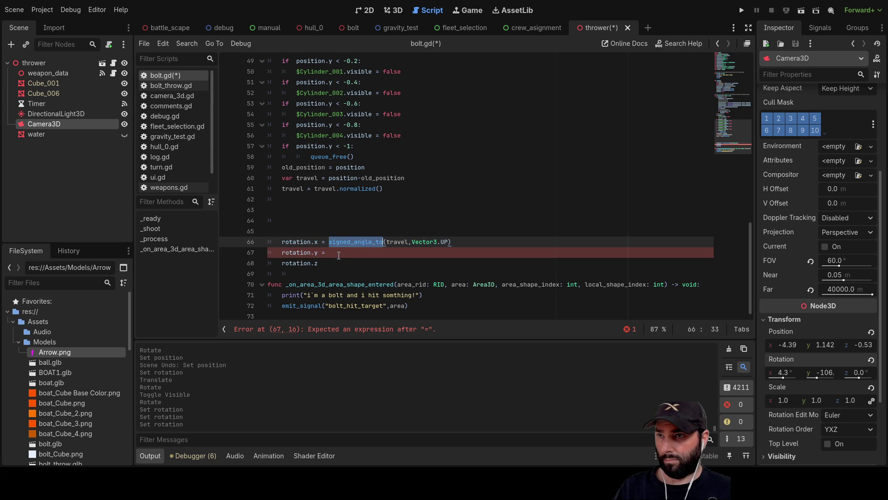
left_click(339, 256)
key("ctrl+v")
key("Down")
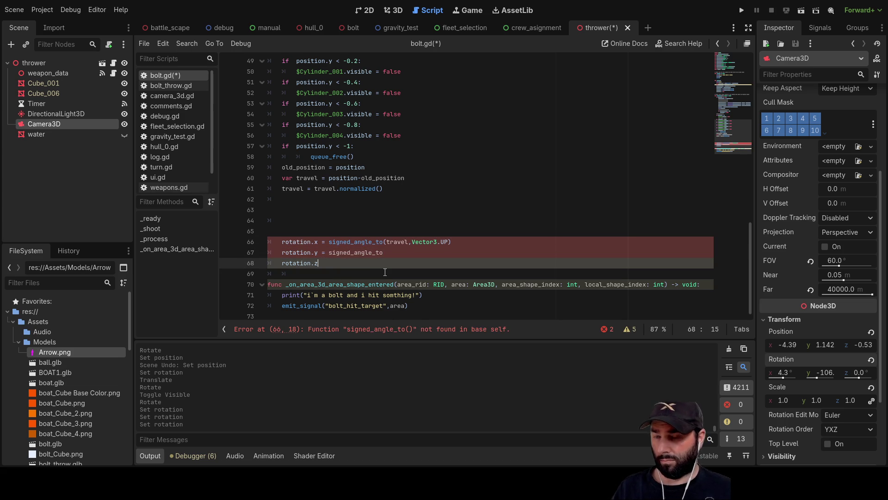
type(" = 0")
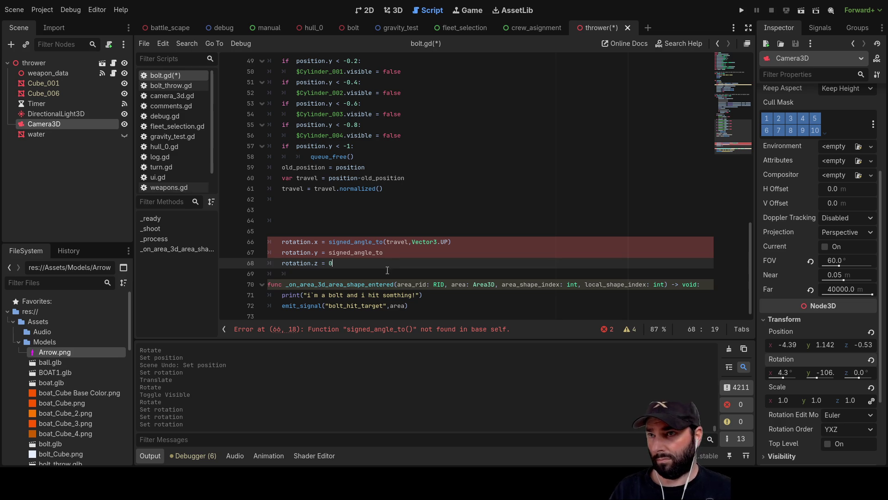
Start the rotation.y call's arguments with travel, then bring up code suggestions
key("Up")
key("End")
type("()")
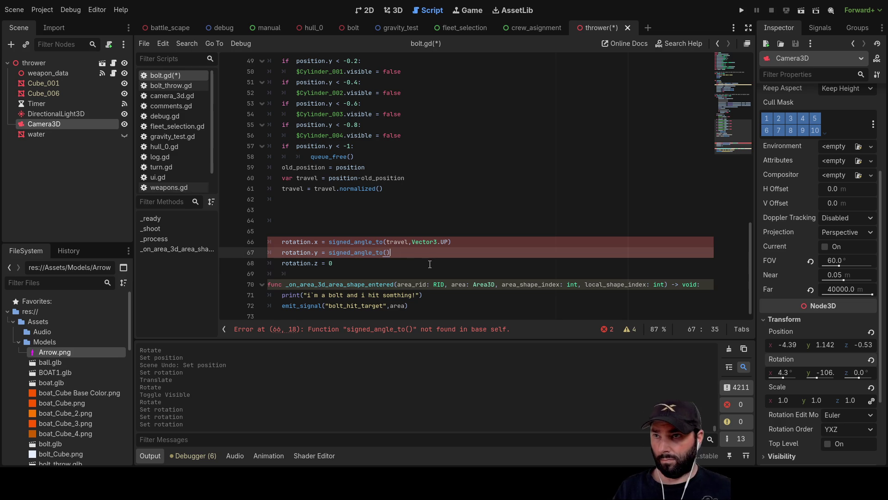
type("tra")
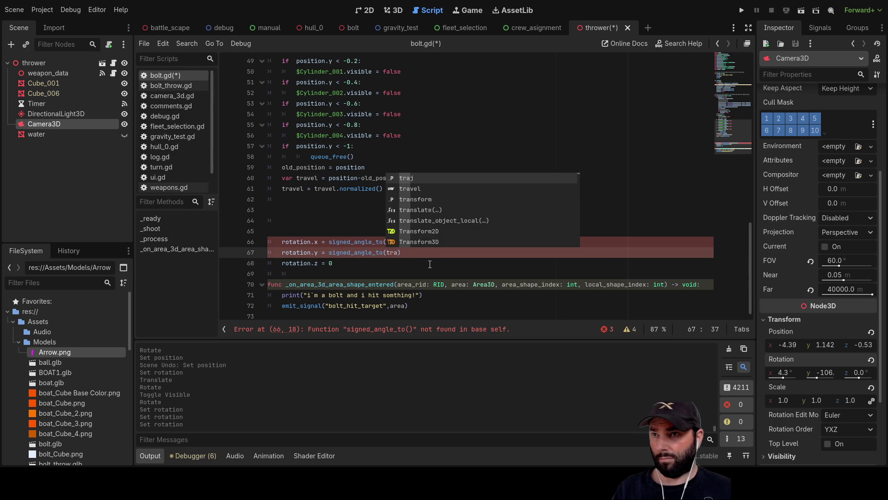
key("Down")
key("Return")
type(",cve")
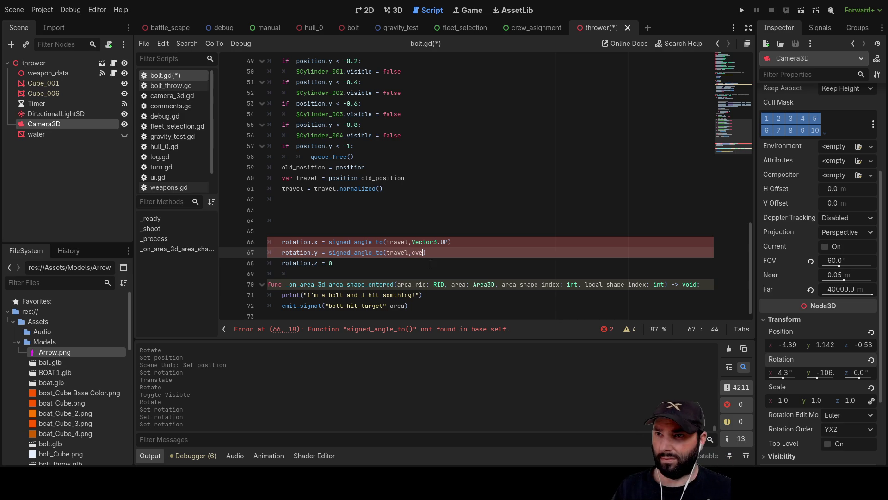
key("ctrl+space")
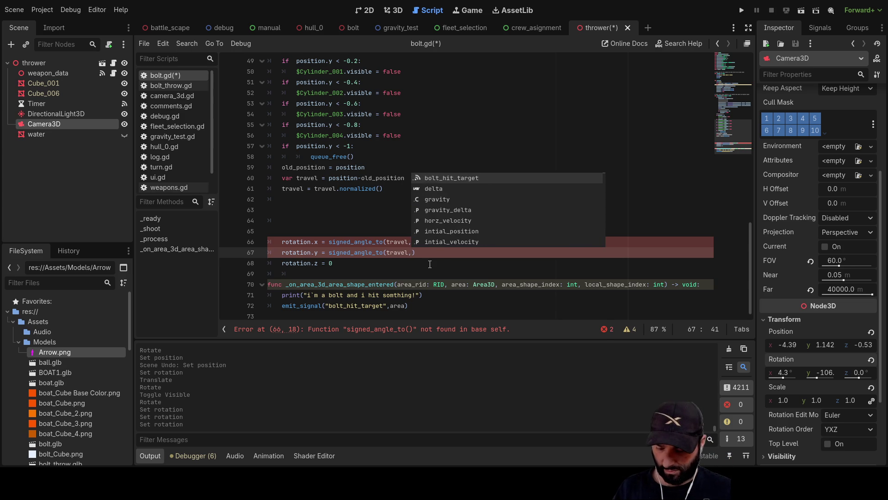
Complete rotation.y's call with Vector3.FORWARD as the second argument
type("Vec")
key("Down")
key("Down")
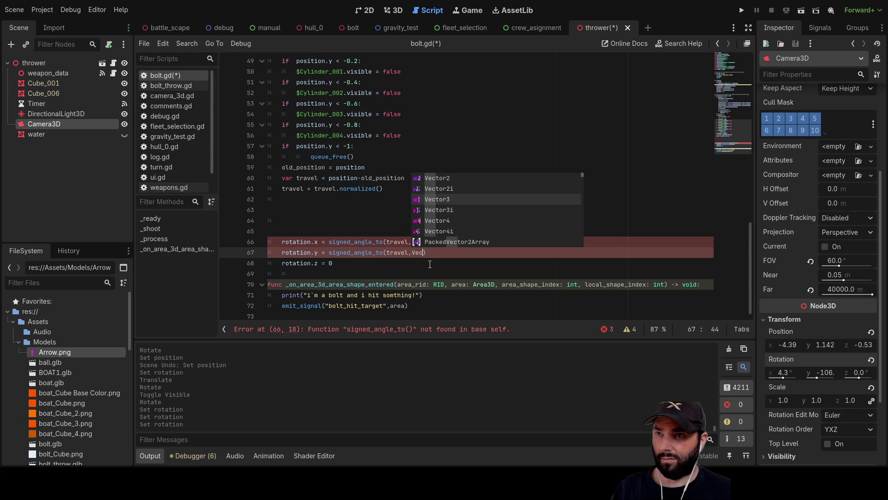
key("Return")
type(".")
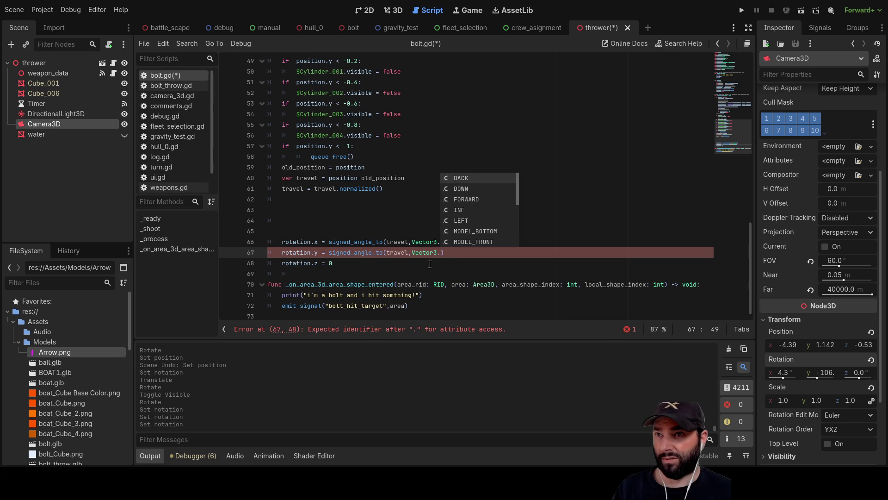
key("Down")
key("Down")
key("Return")
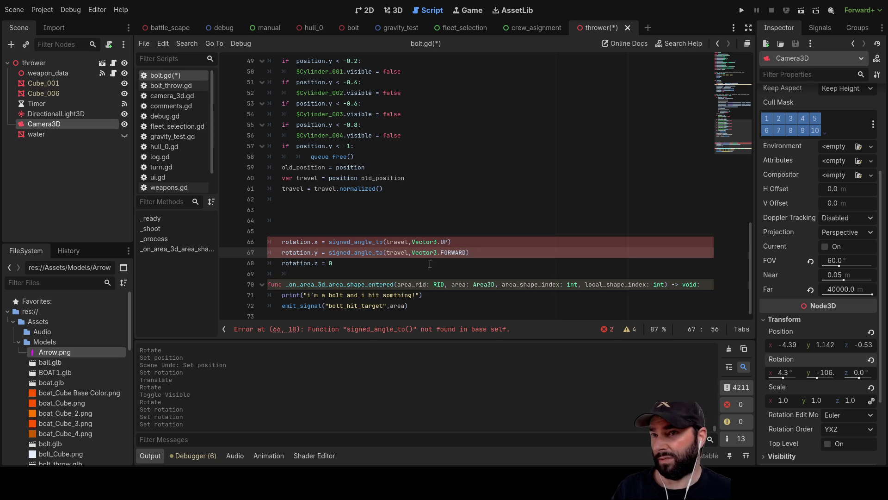
Move the cursor to the start of the call on line 66
key("Up")
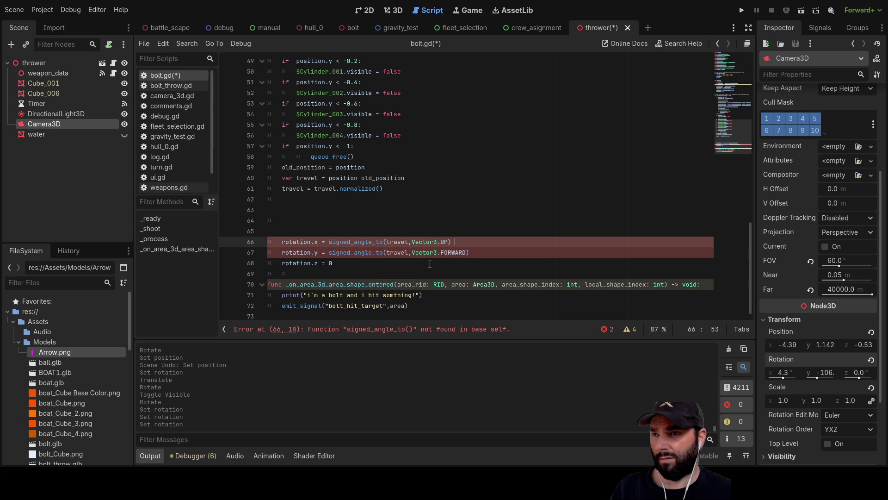
key("Down")
key("Left")
key("Left")
key("Left")
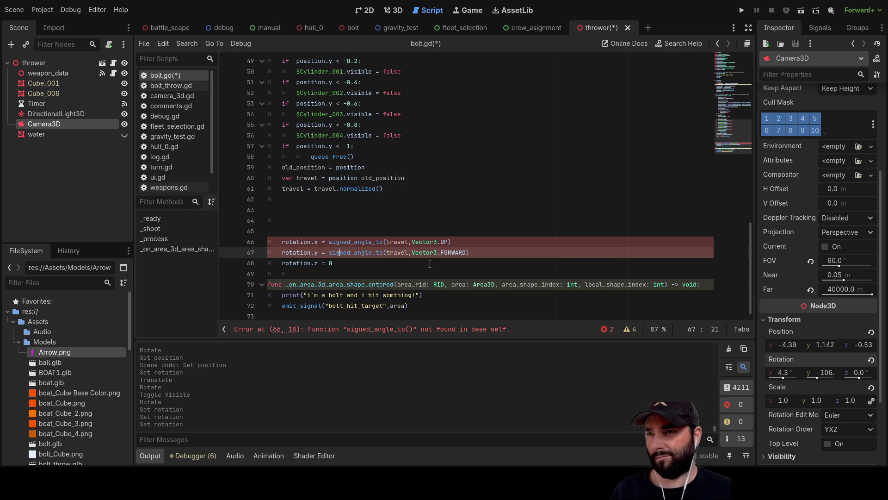
key("Up")
key("Up")
key("Up")
key("Down")
key("Down")
key("Home")
key("Right")
key("Right")
key("Right")
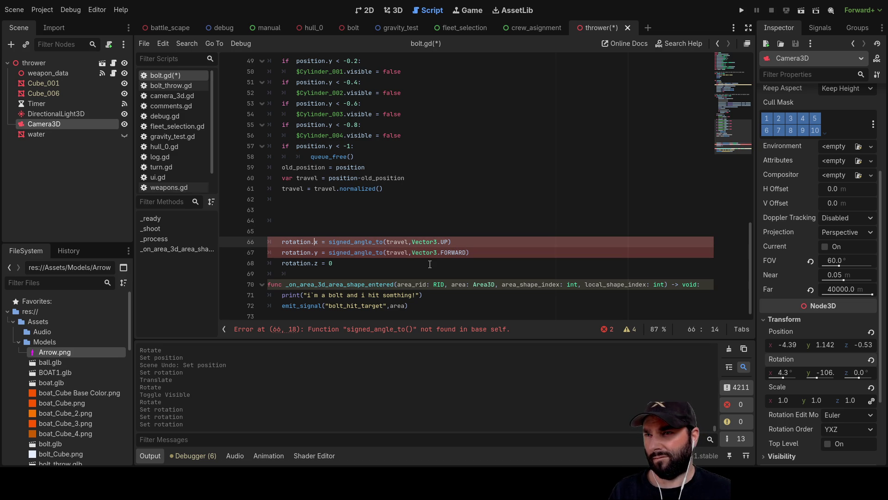
Try travel. on line 66, then remove it and restore rotation.x =
type("trav")
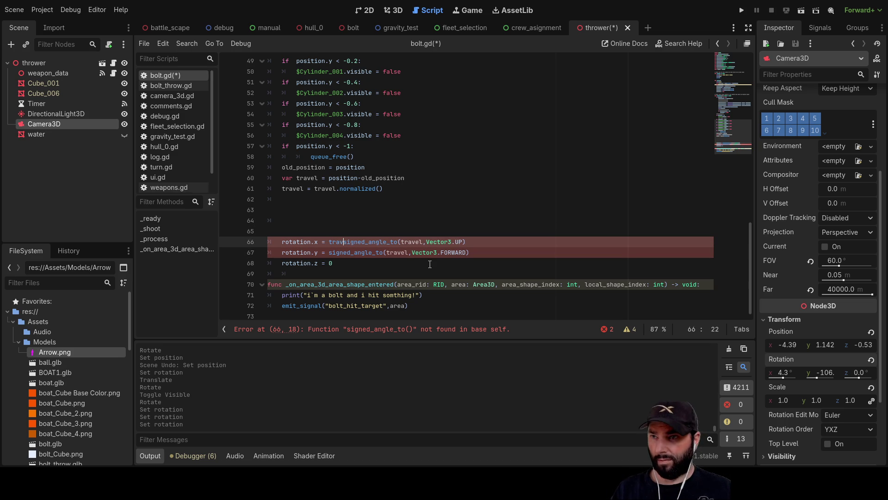
key("Tab")
type(".")
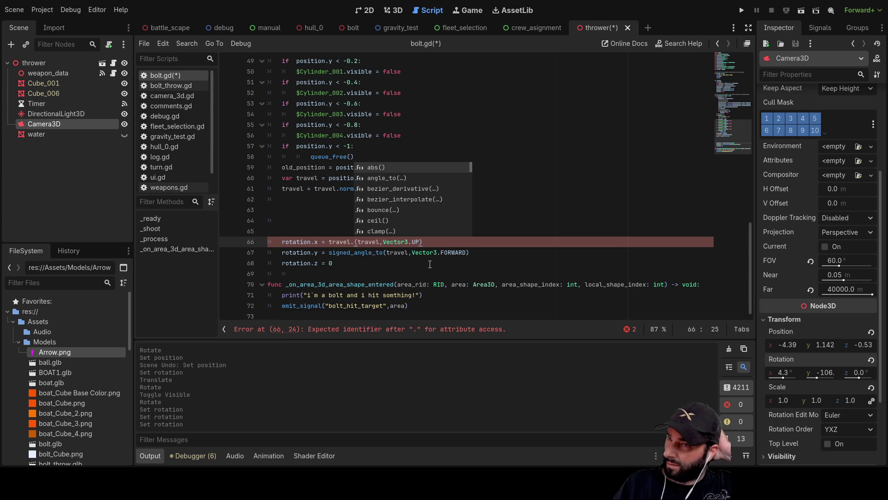
key("Escape")
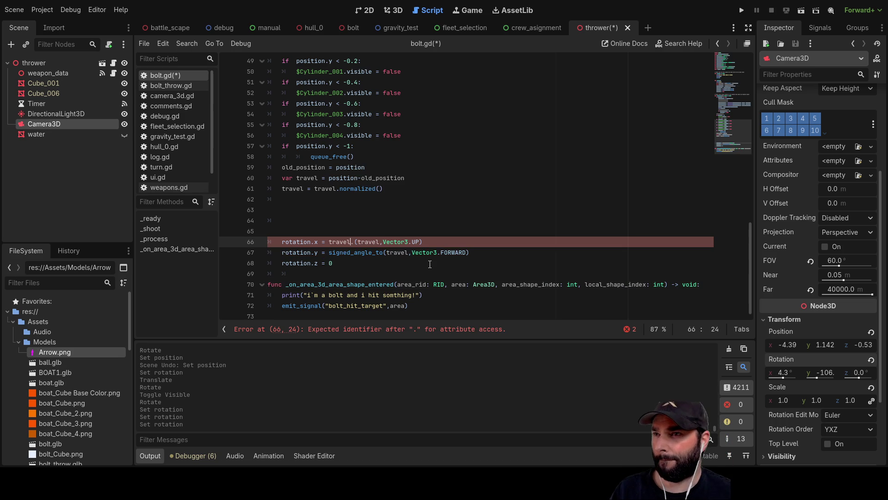
key("Left")
key("Left")
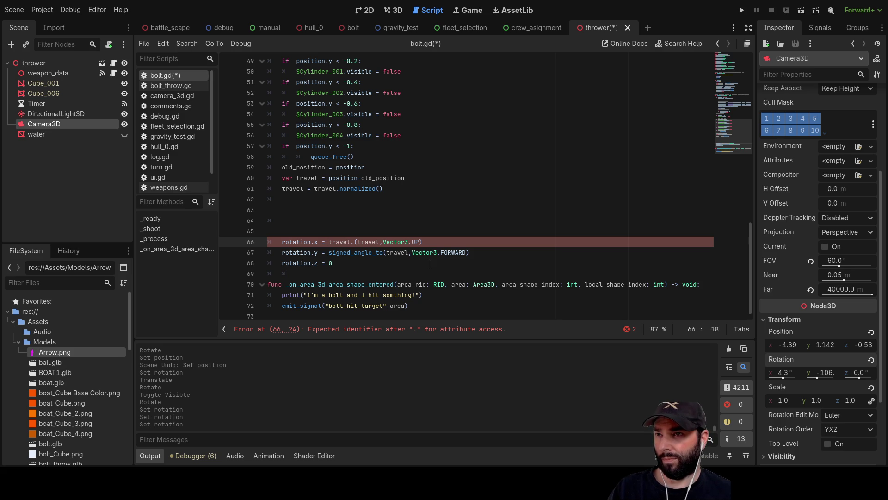
key("Delete")
key("Delete")
key("Delete")
key("Left")
key("Left")
key("BackSpace")
key("BackSpace")
key("BackSpace")
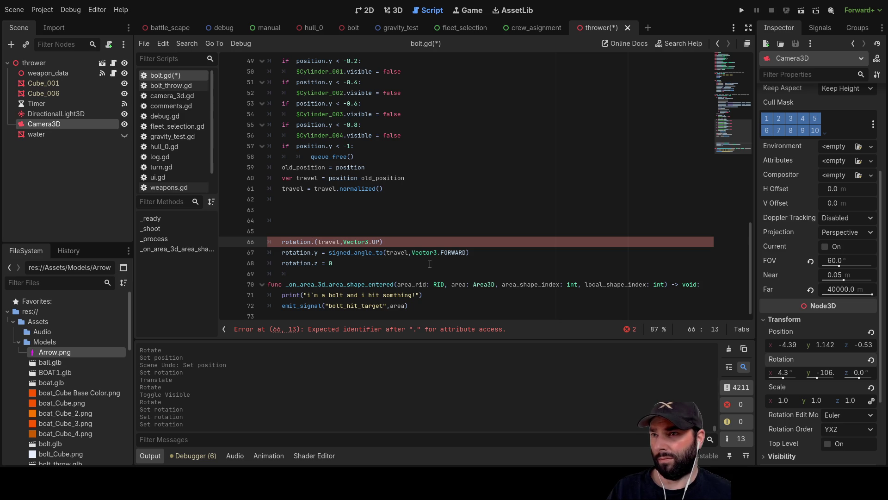
key("Right")
type(".x ")
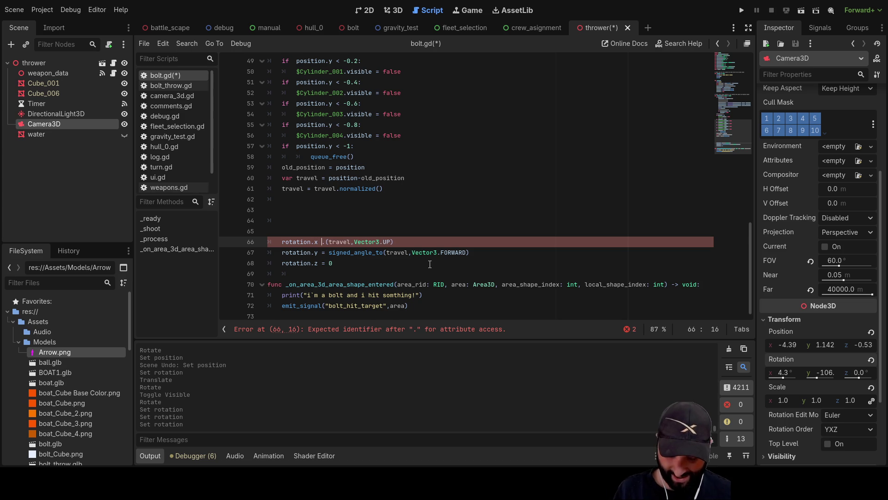
type("=")
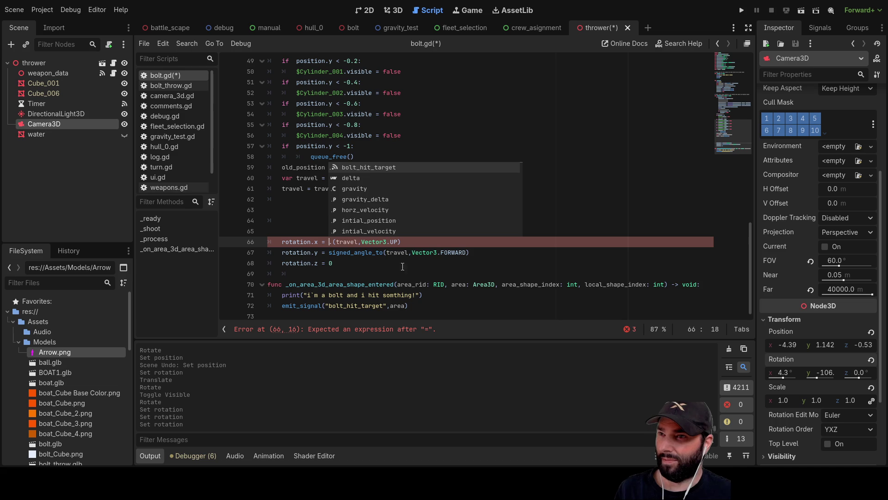
Paste signed_angle_to from line 67 into line 66 and open its Vector3 documentation
double_click(351, 252)
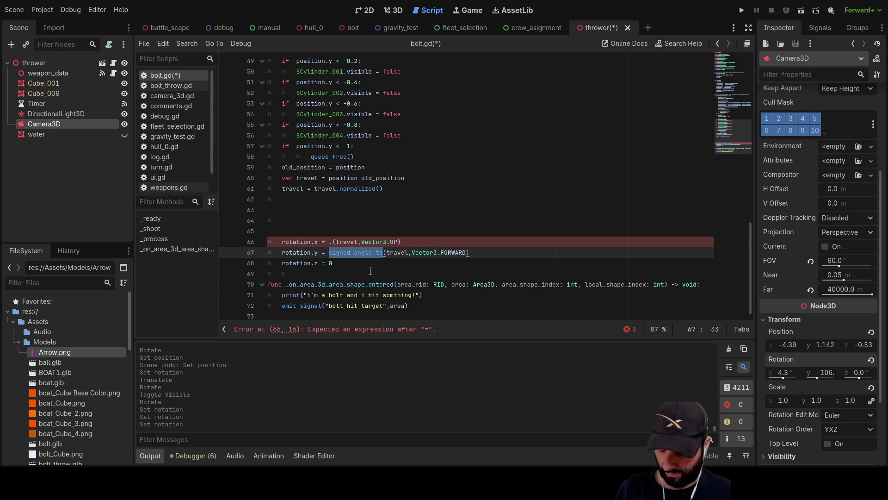
left_click(329, 242)
key("ctrl+v")
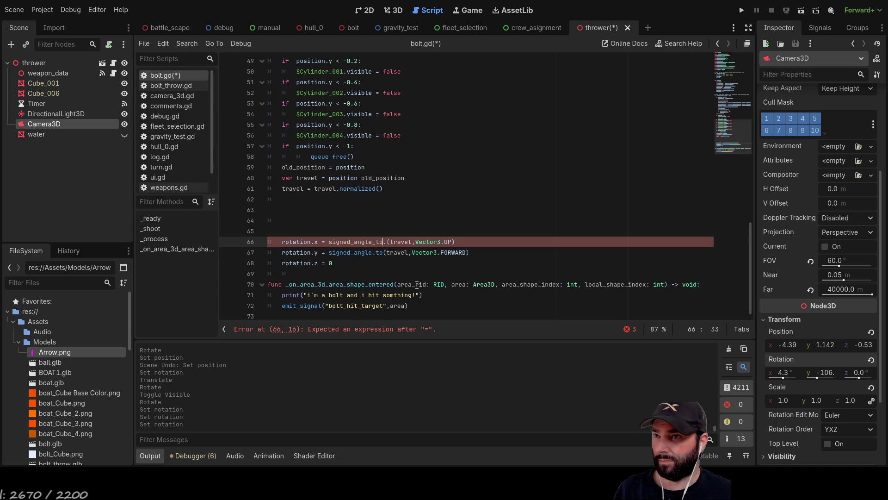
left_click(348, 253)
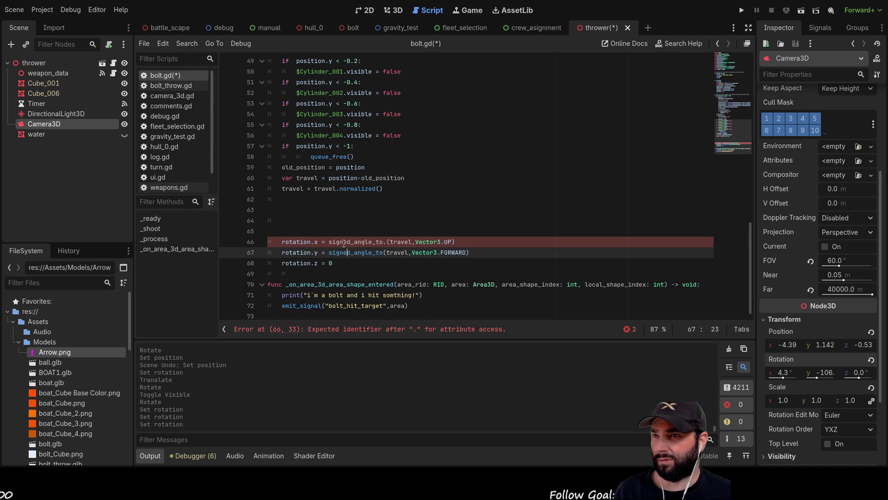
left_click(347, 240)
left_click(349, 253)
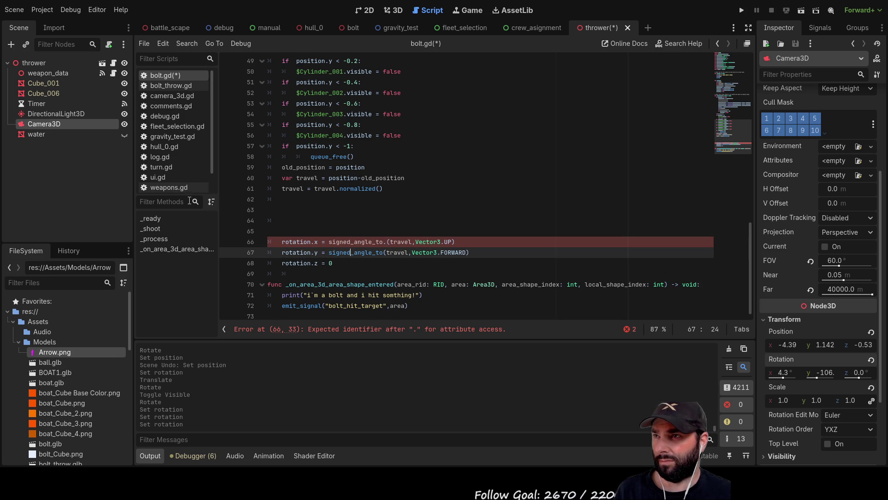
left_click(175, 185)
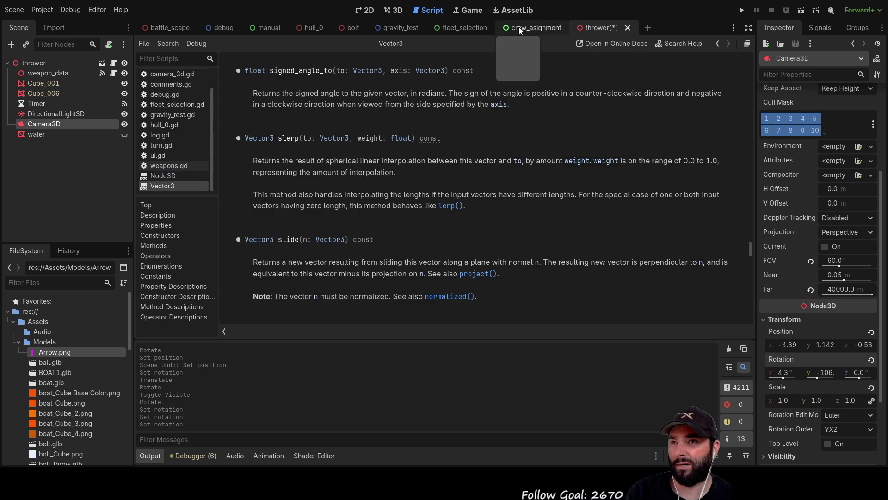
Select the Vector3 help page and scroll the script list up toward bolt.gd
left_click(178, 184)
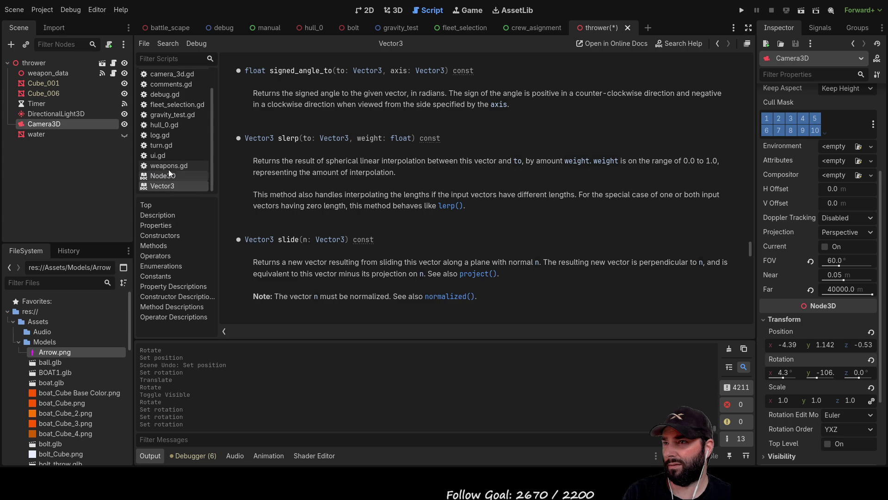
scroll(165, 134, "up", 2)
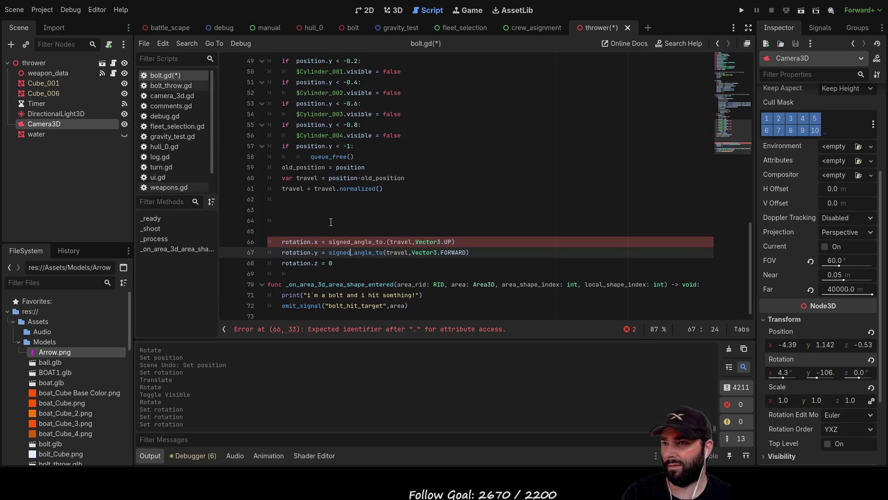
Inspect travel and old_position where travel is declared on line 60
double_click(288, 189)
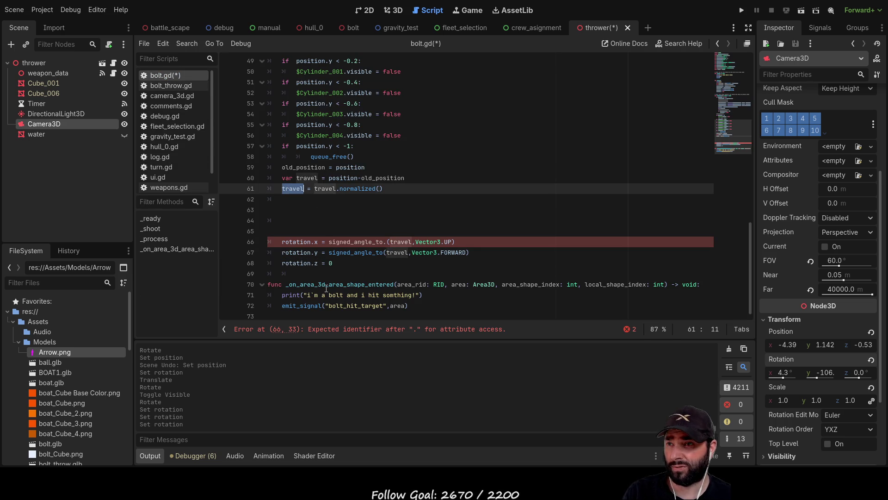
double_click(307, 178)
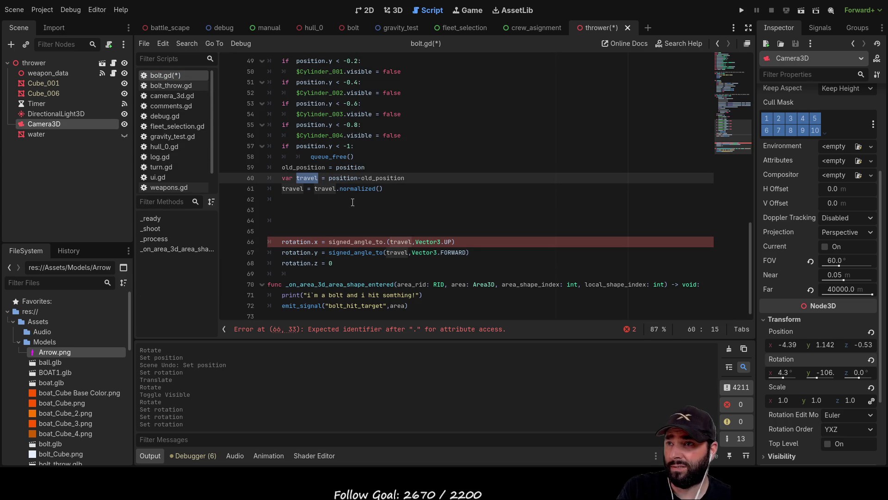
double_click(349, 178)
double_click(383, 178)
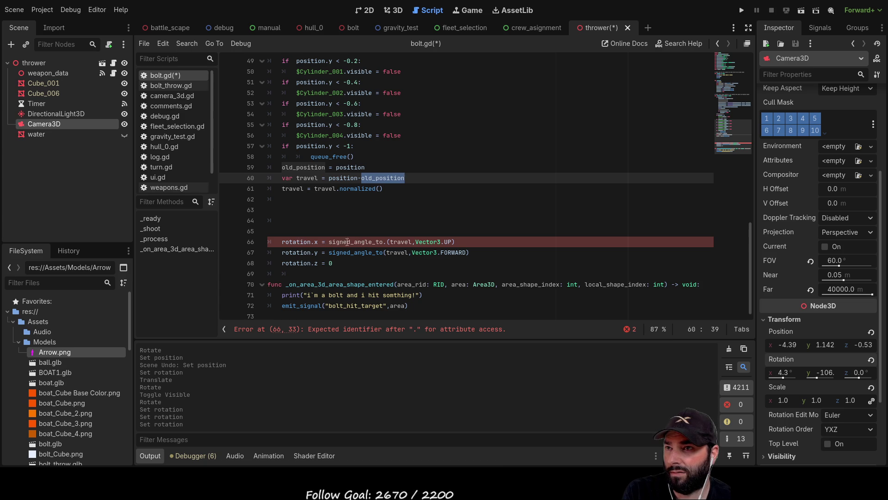
Edit line 66 and restore it to rotation.x = signed_angle_to(travel,Vector3.UP)
left_click(325, 241)
key("BackSpace")
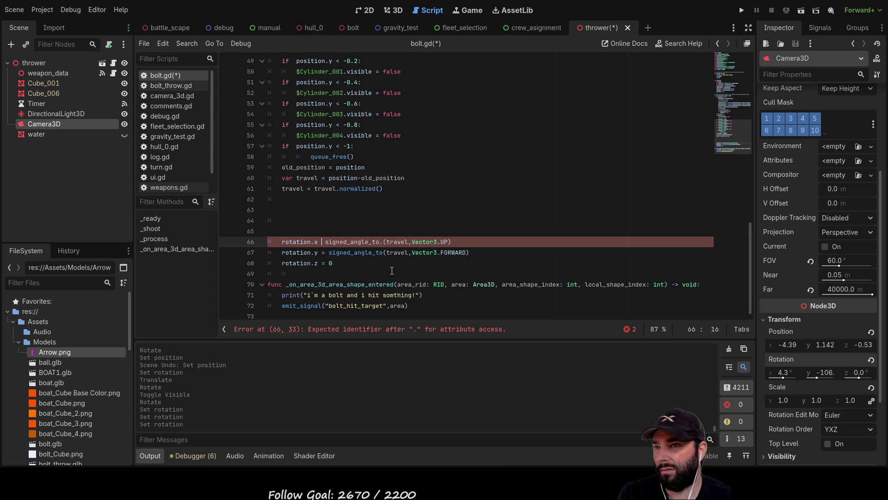
key("BackSpace")
key("BackSpace")
type(".")
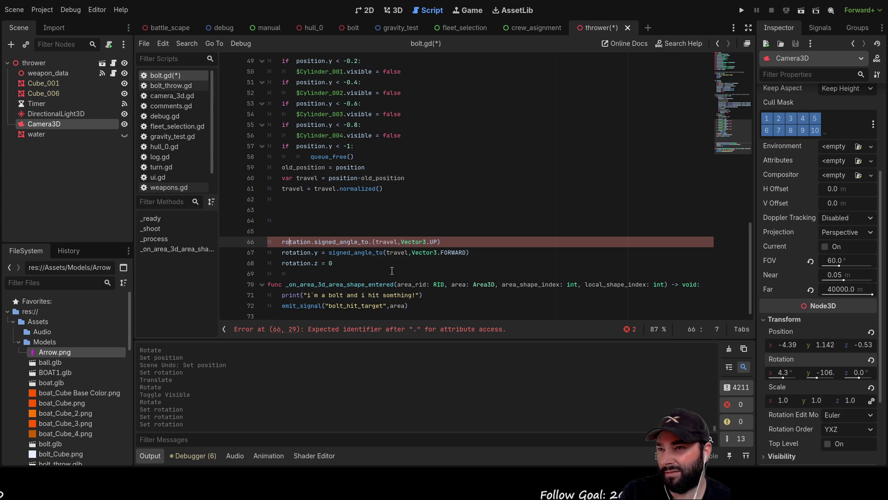
type("x =")
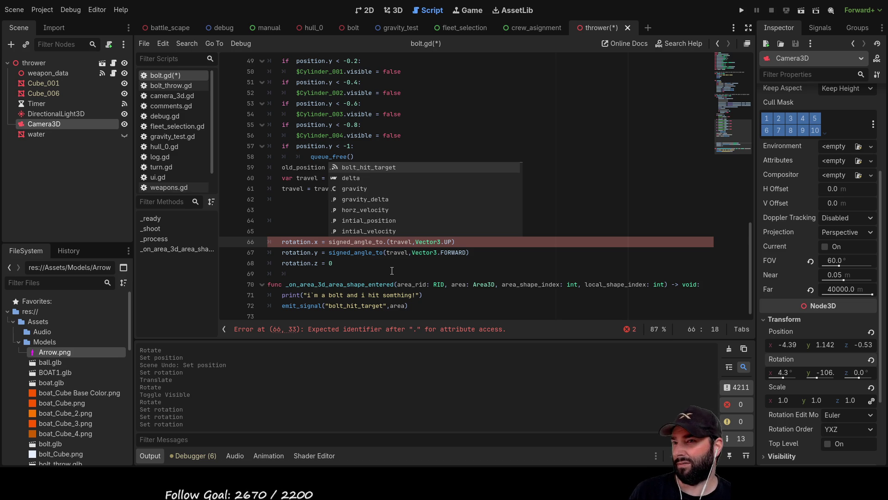
Reopen the Vector3 documentation page from the script list
scroll(176, 151, "down", 1)
scroll(176, 152, "down", 1)
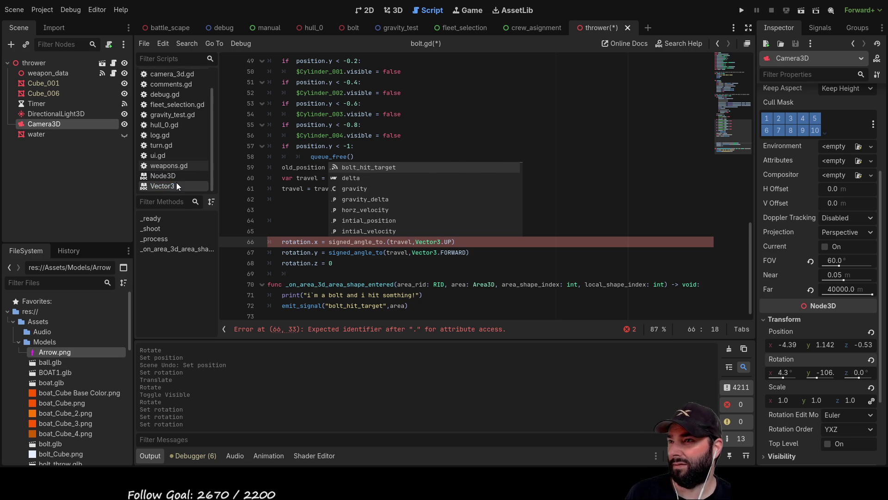
left_click(176, 182)
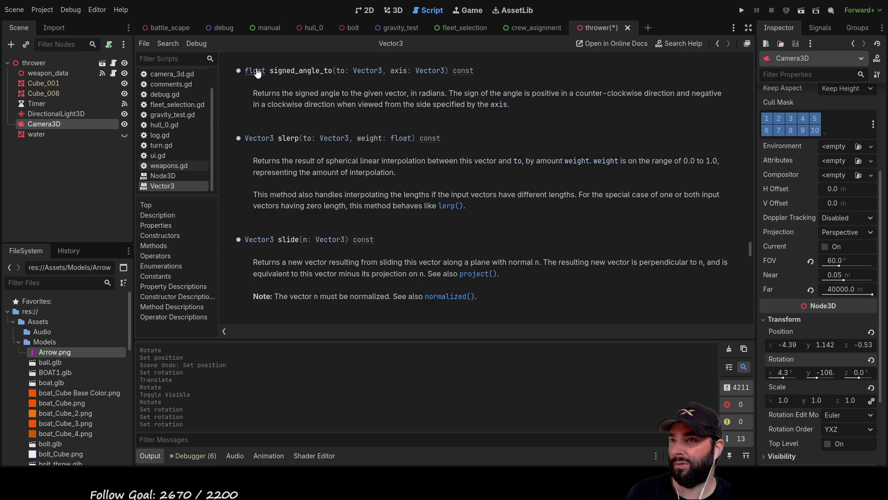
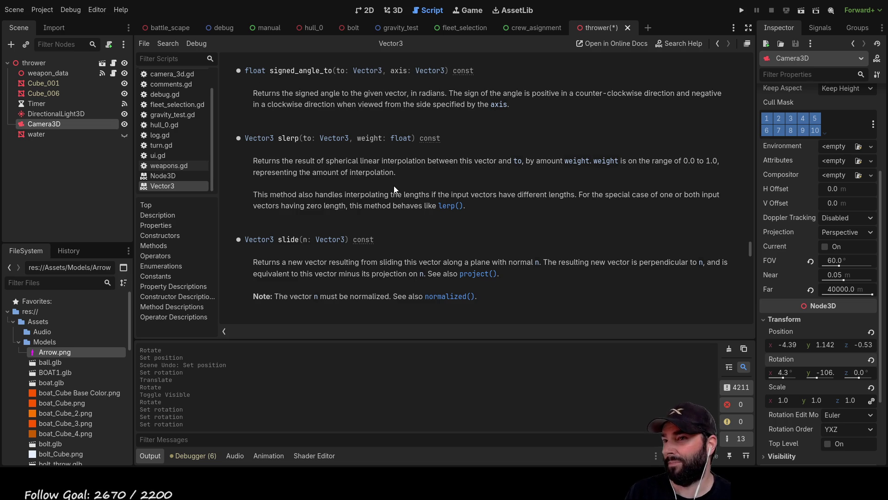
Look at the Node3D class reference, then go back to the bolt.gd script code
scroll(373, 186, "up", 2)
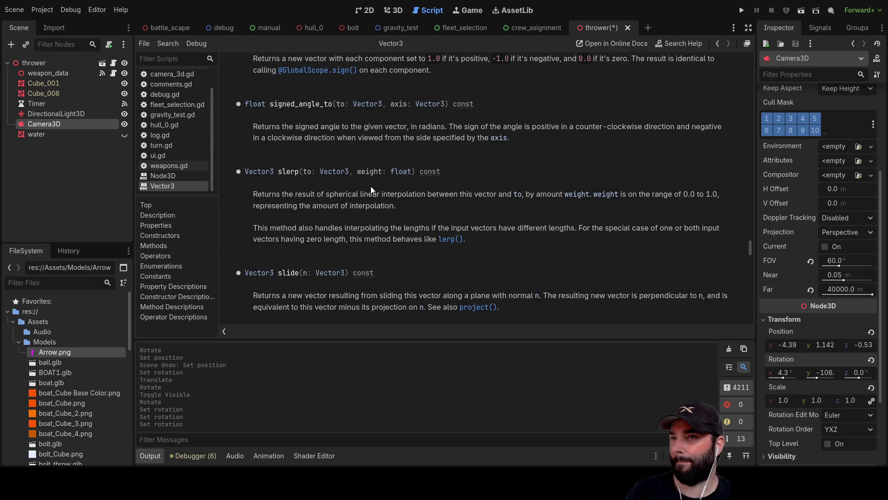
left_click(171, 177)
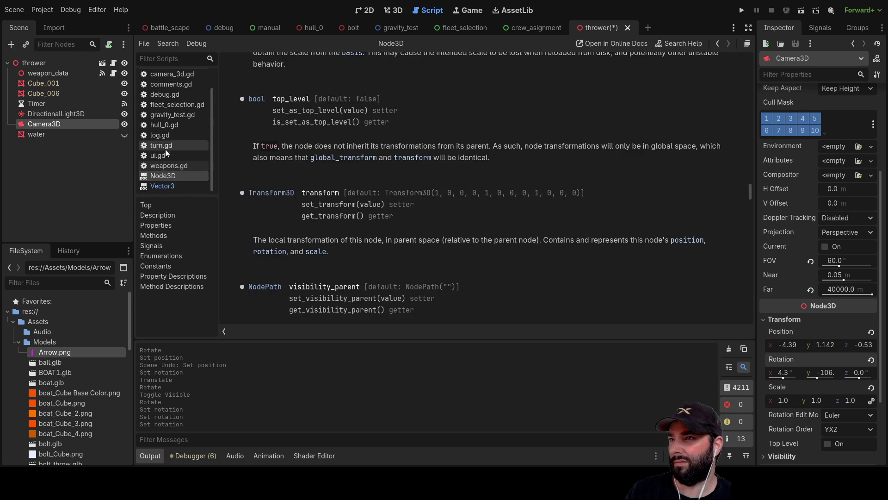
scroll(163, 93, "up", 1)
left_click(165, 77)
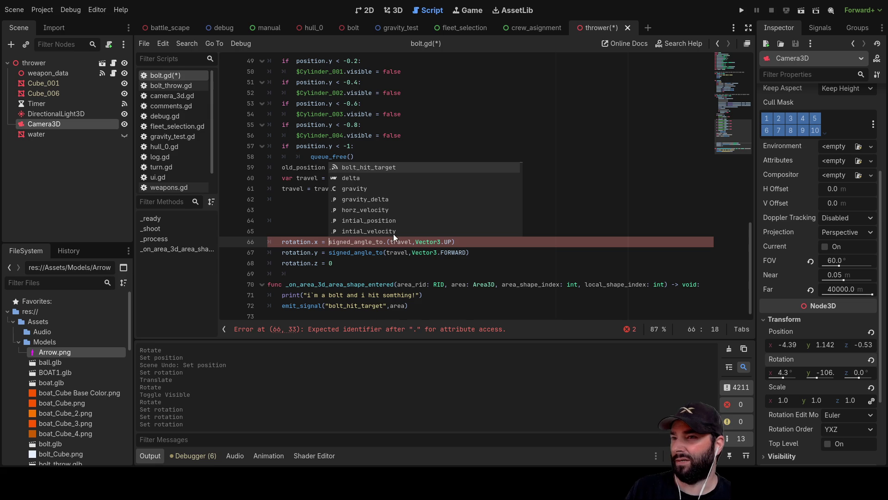
Close the autocomplete popup by placing the caret on empty line 64 of bolt.gd
left_click(295, 226)
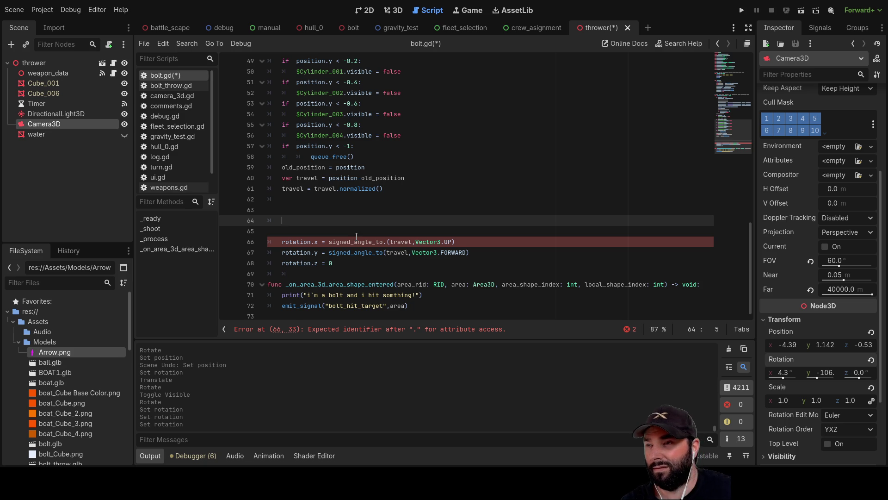
scroll(146, 135, "down", 1)
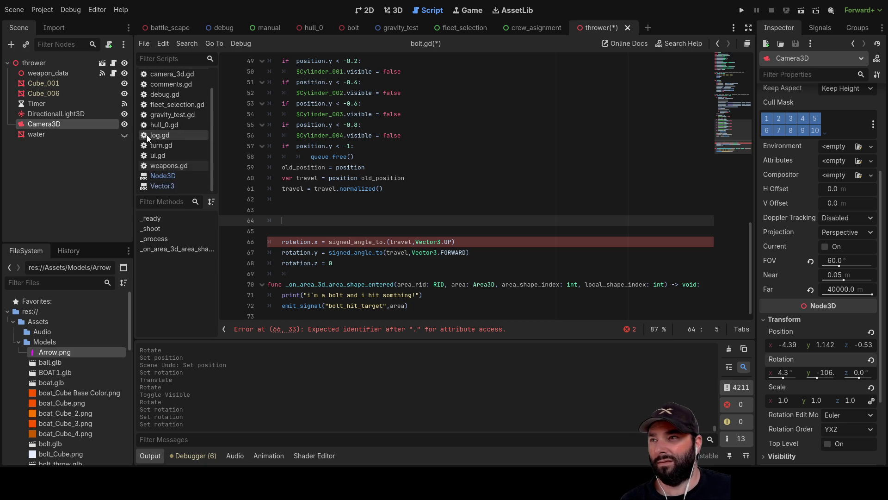
left_click(164, 186)
left_click(163, 176)
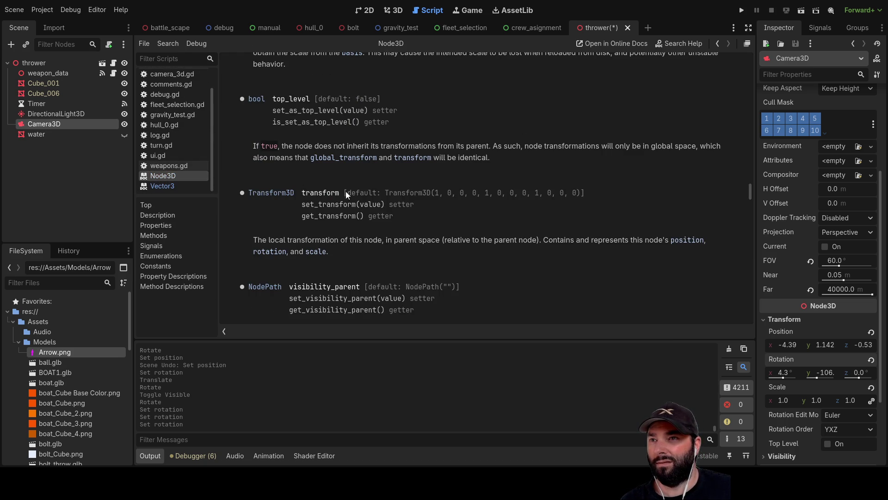
scroll(343, 170, "up", 15)
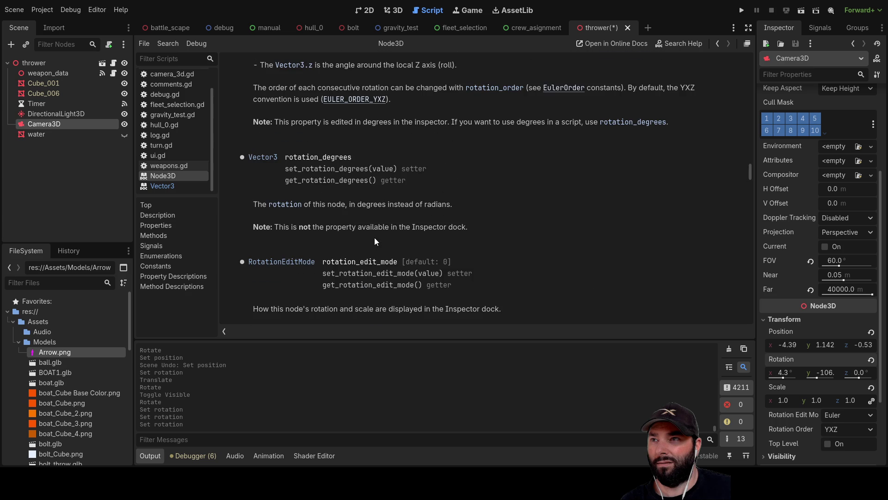
scroll(374, 237, "up", 10)
scroll(377, 240, "up", 10)
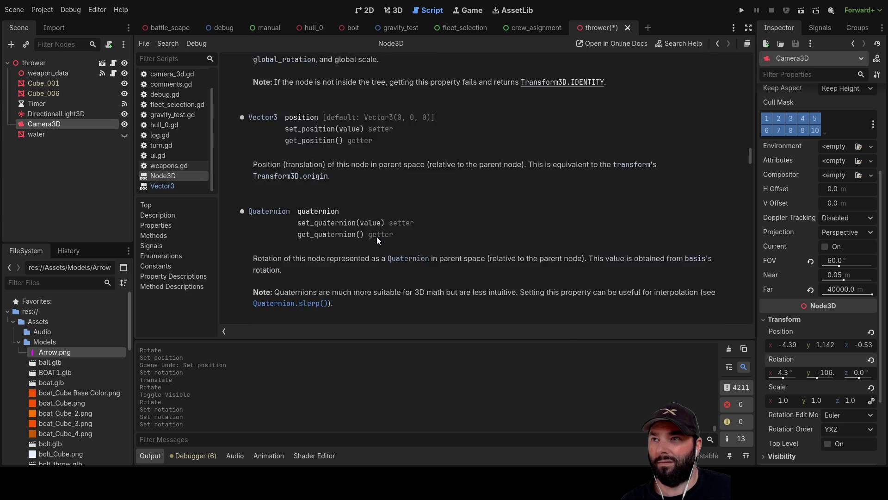
scroll(377, 236, "up", 10)
scroll(377, 234, "down", 4)
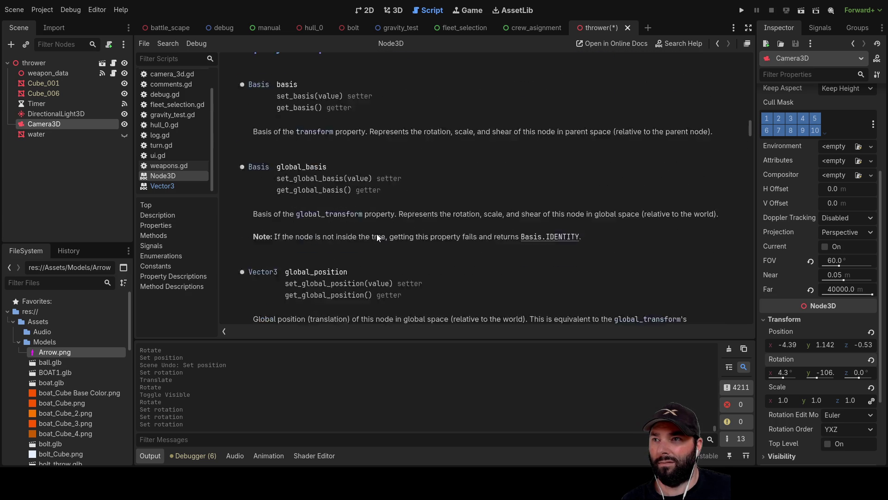
scroll(377, 234, "down", 3)
scroll(377, 234, "up", 7)
scroll(376, 234, "up", 5)
scroll(377, 233, "down", 5)
scroll(376, 230, "up", 8)
scroll(376, 232, "up", 10)
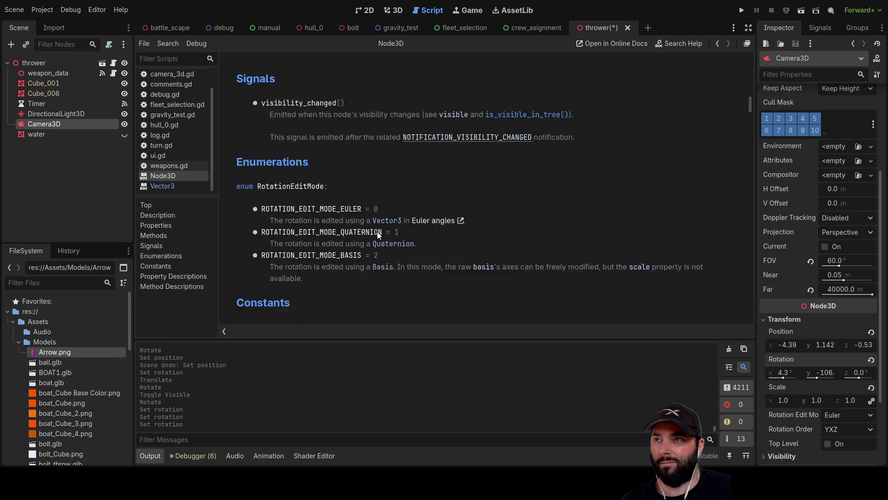
scroll(377, 232, "down", 8)
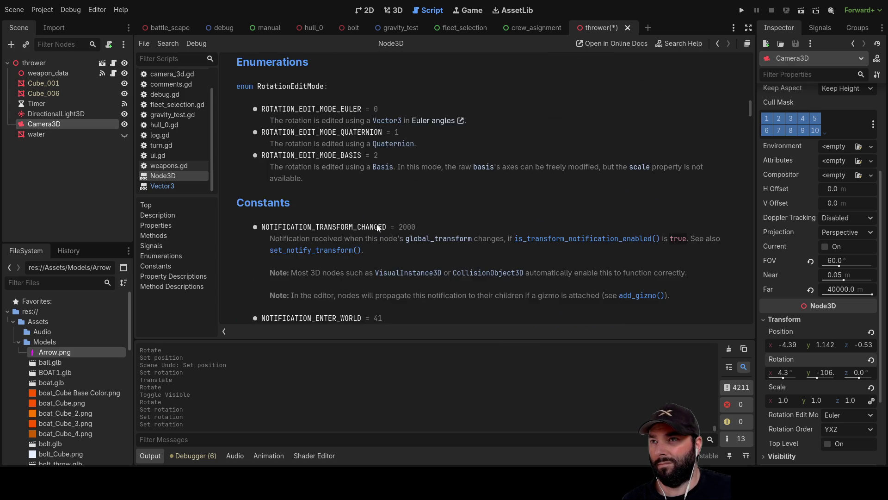
scroll(377, 227, "down", 10)
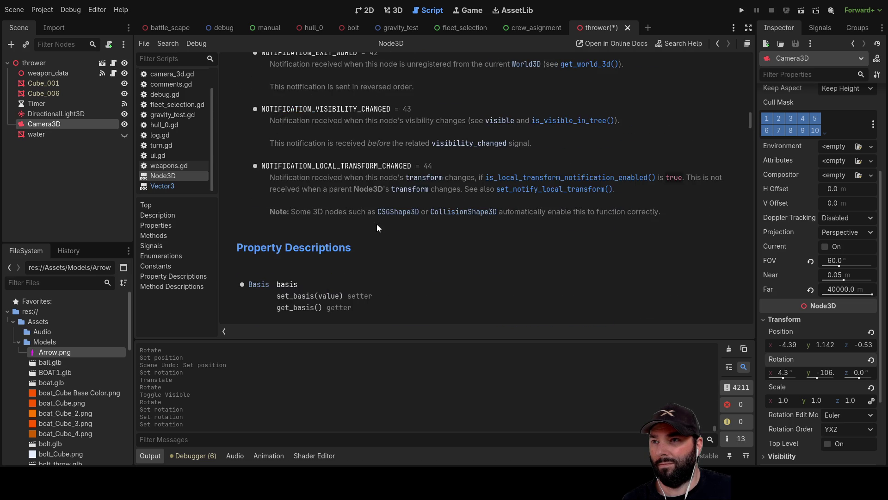
scroll(377, 227, "down", 3)
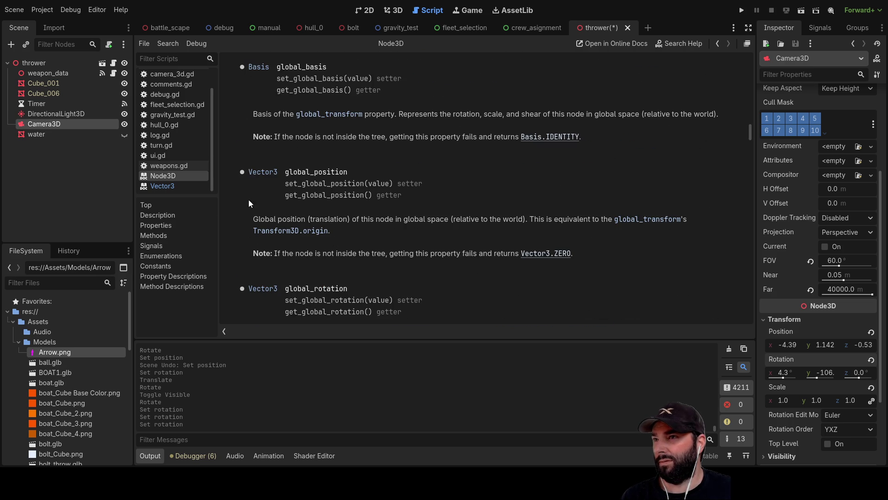
left_click(171, 186)
scroll(421, 228, "up", 10)
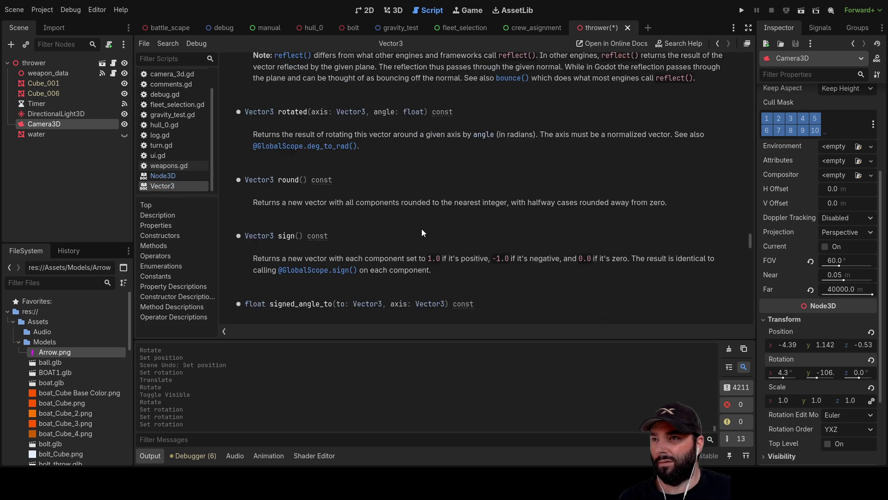
scroll(426, 234, "up", 3)
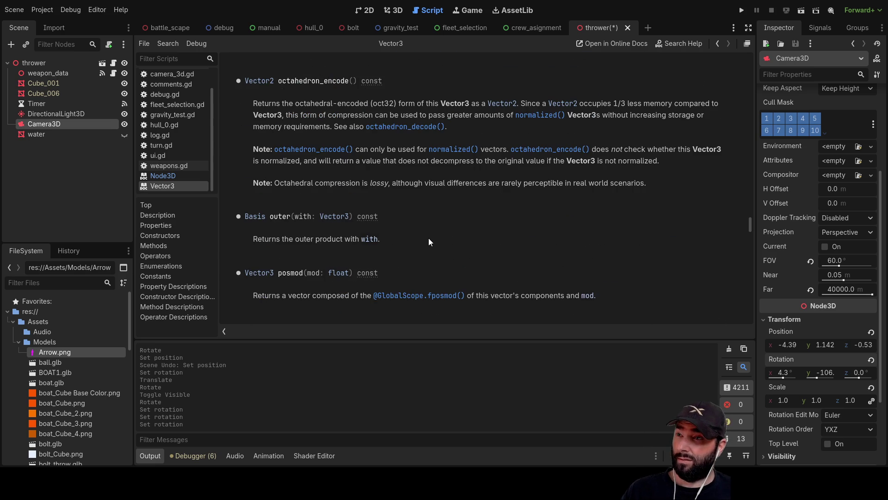
scroll(428, 239, "up", 5)
scroll(428, 239, "up", 3)
scroll(429, 238, "up", 2)
left_click(167, 167)
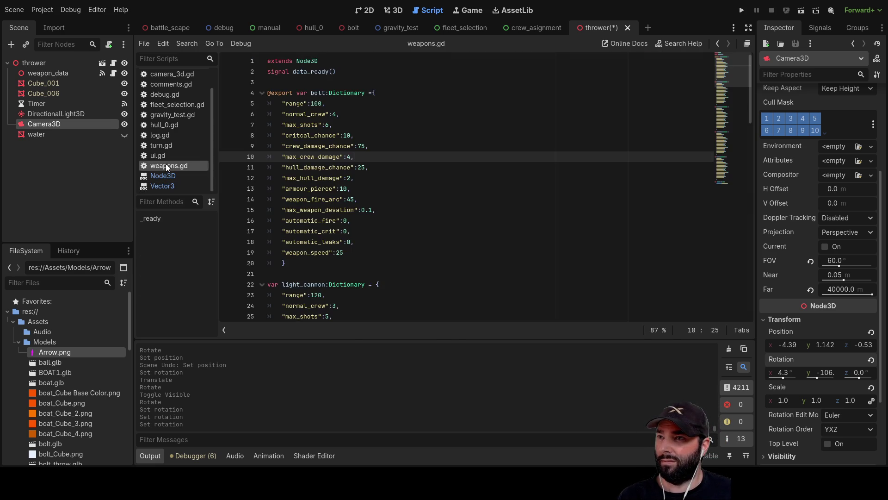
scroll(277, 185, "down", 7)
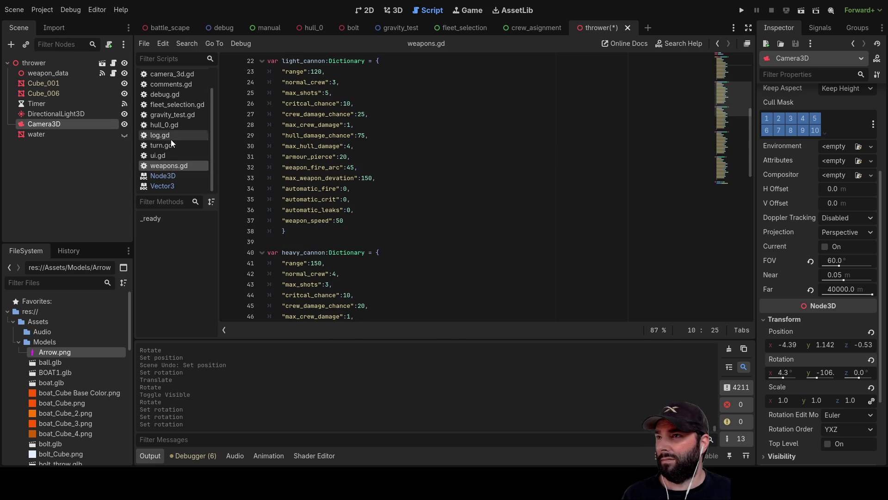
scroll(171, 140, "up", 1)
left_click(167, 76)
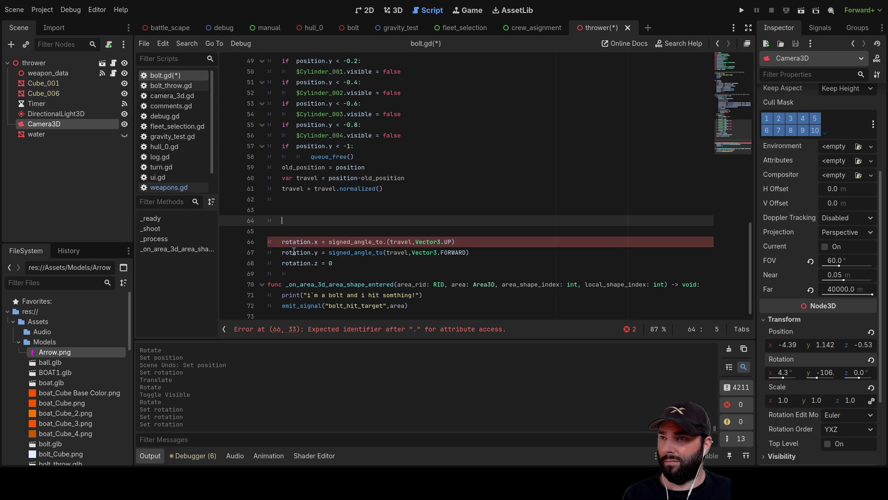
Read the Node3D rotation docs on X pitch, Y yaw and Z roll, then return to bolt.gd
left_click(309, 254, "ctrl")
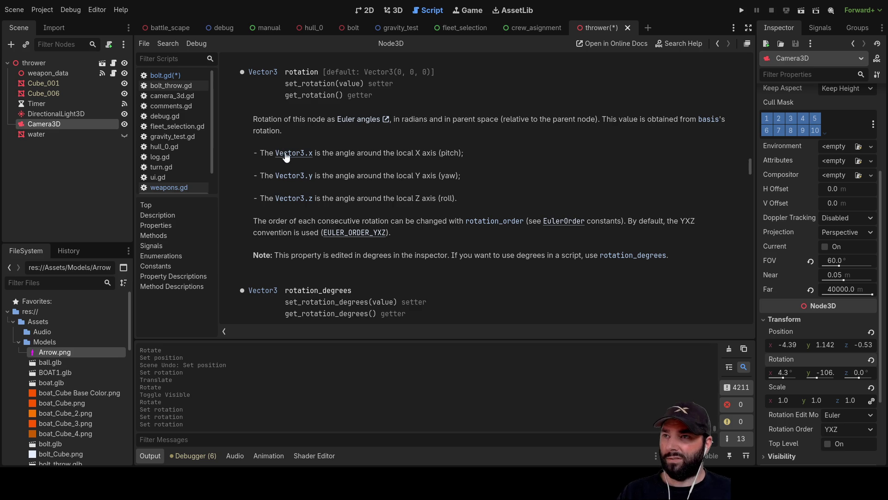
left_click_drag(447, 156, 261, 156)
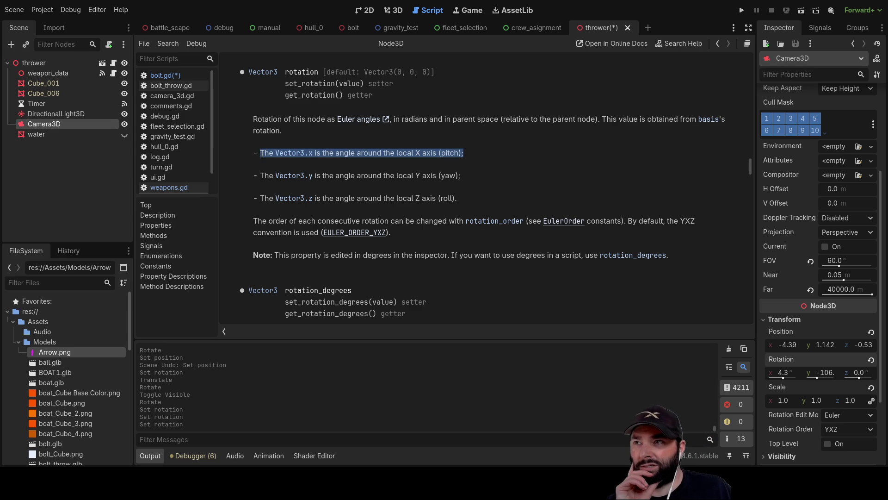
left_click_drag(470, 178, 260, 174)
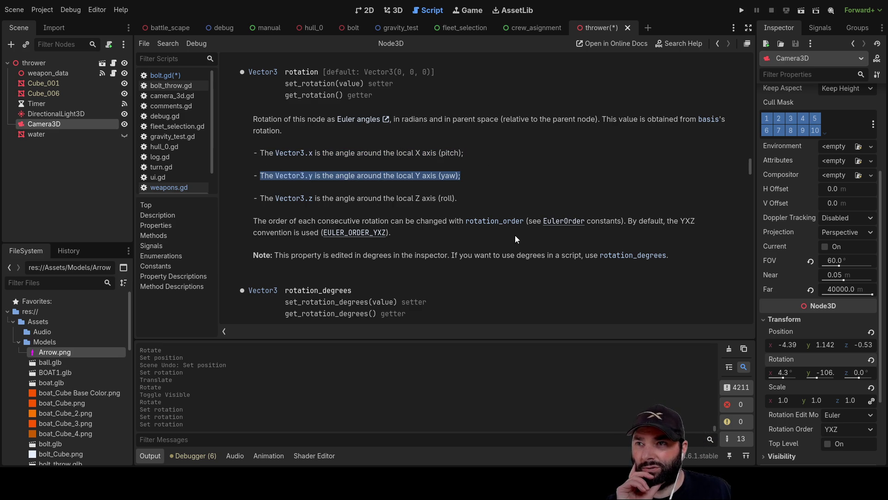
left_click_drag(459, 198, 258, 199)
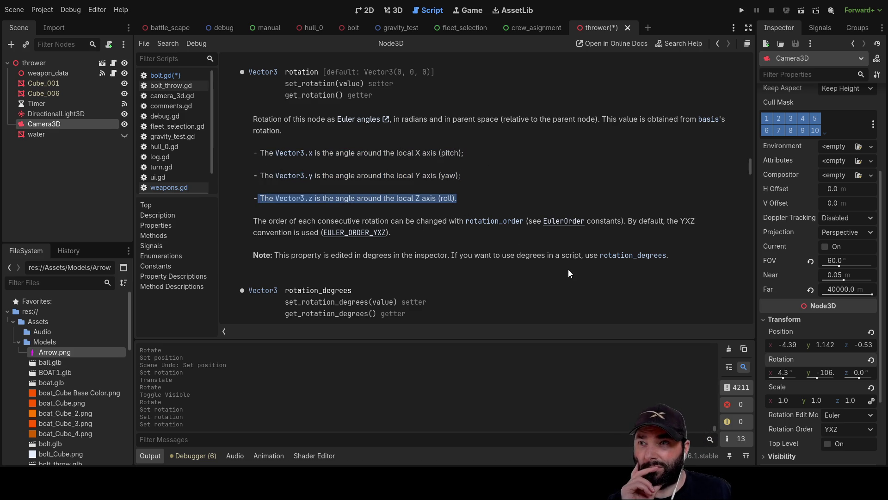
left_click(458, 190)
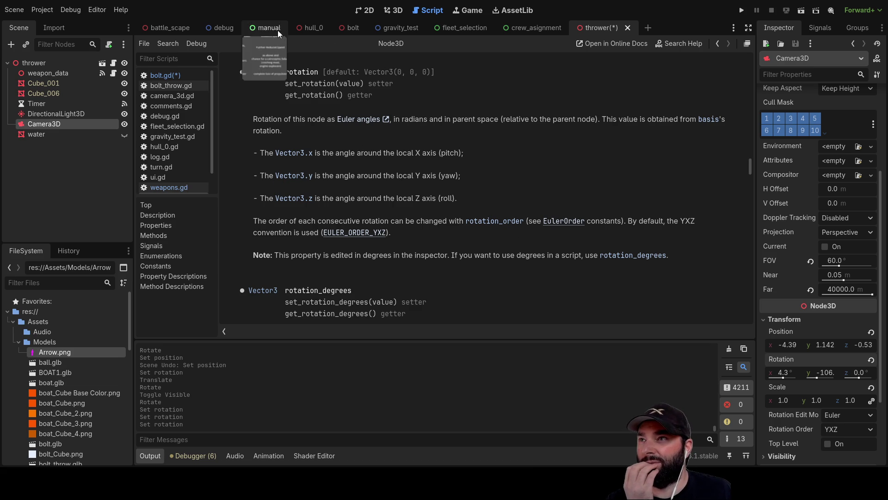
left_click(170, 75)
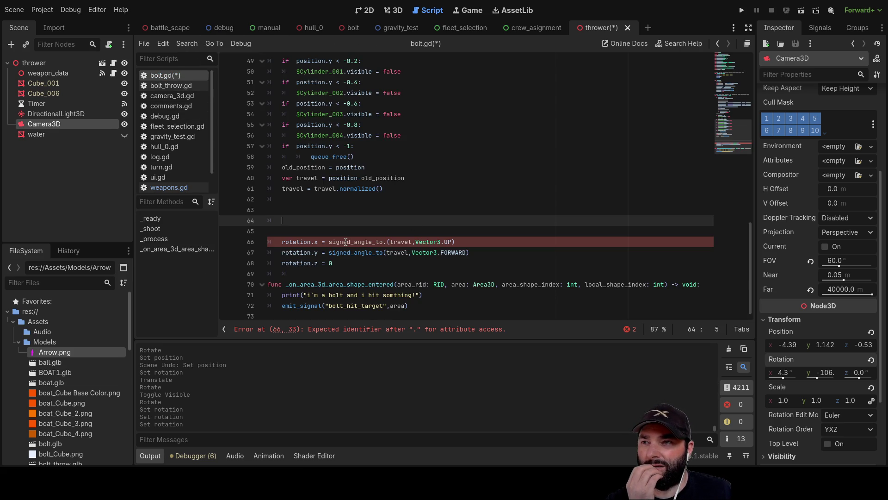
Replace Vector3.FORWARD with travel on rotation lines 62–63, then run the thrower scene with F6
double_click(396, 242)
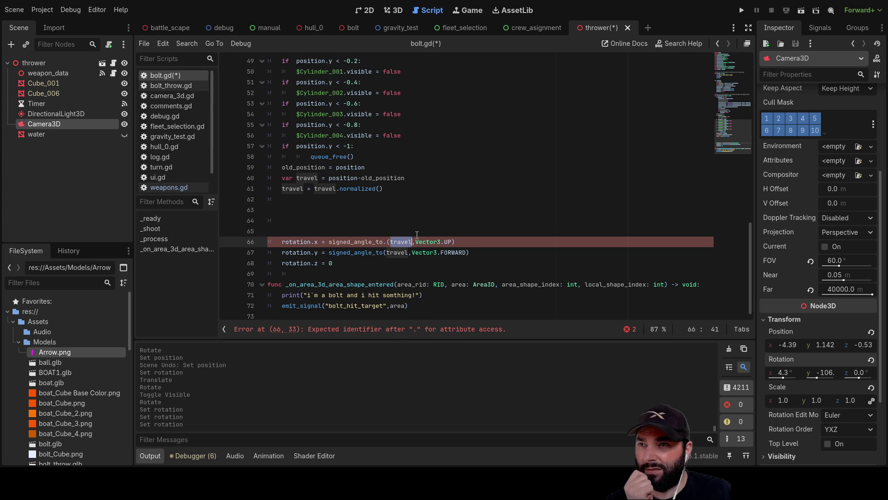
left_click_drag(415, 242, 455, 240)
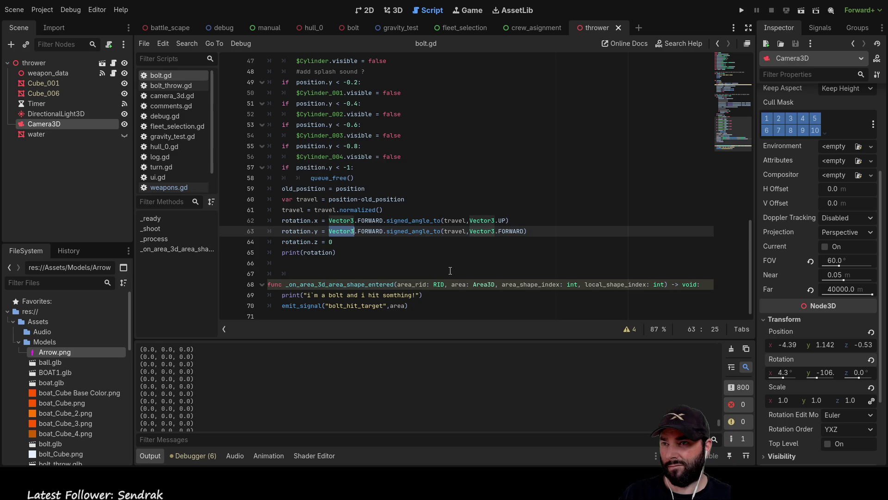
double_click(458, 220)
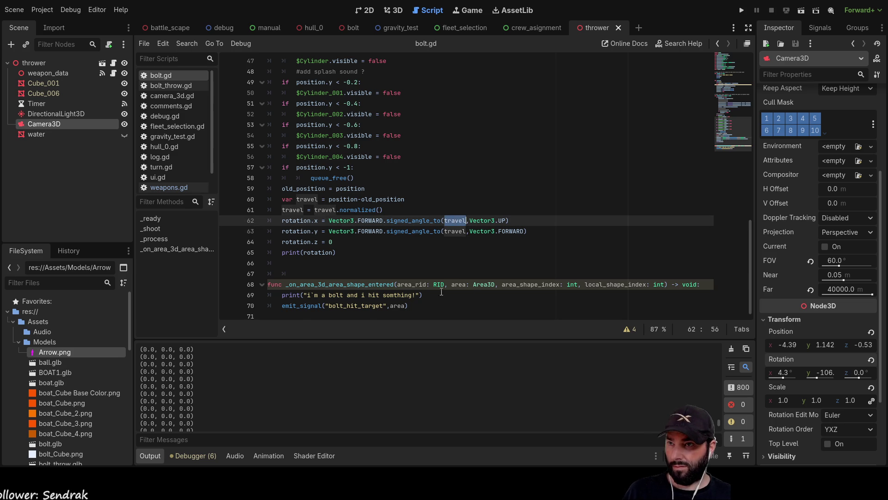
double_click(370, 220)
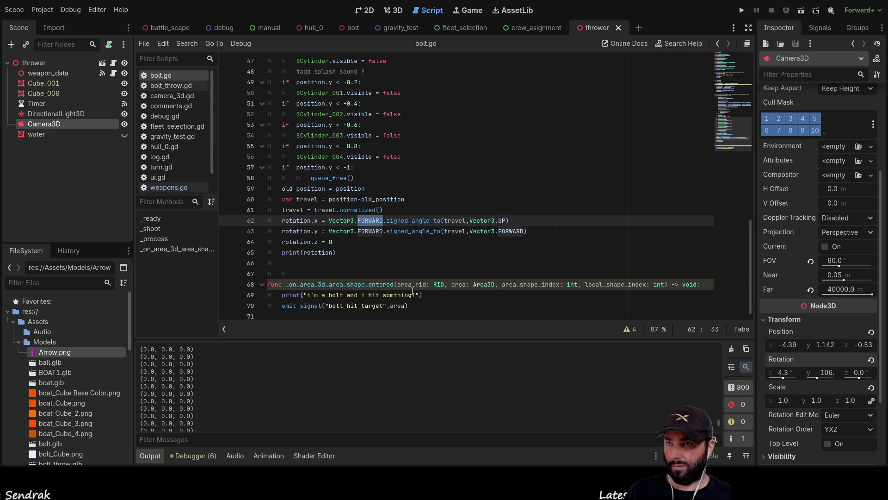
key("Left")
key("Left")
key("Left")
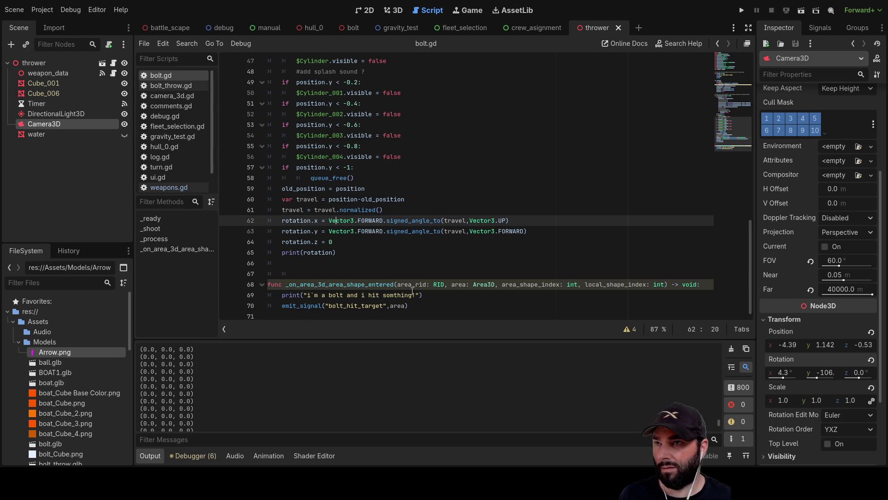
key("shift+Right")
key("shift+Right")
key("shift+Right")
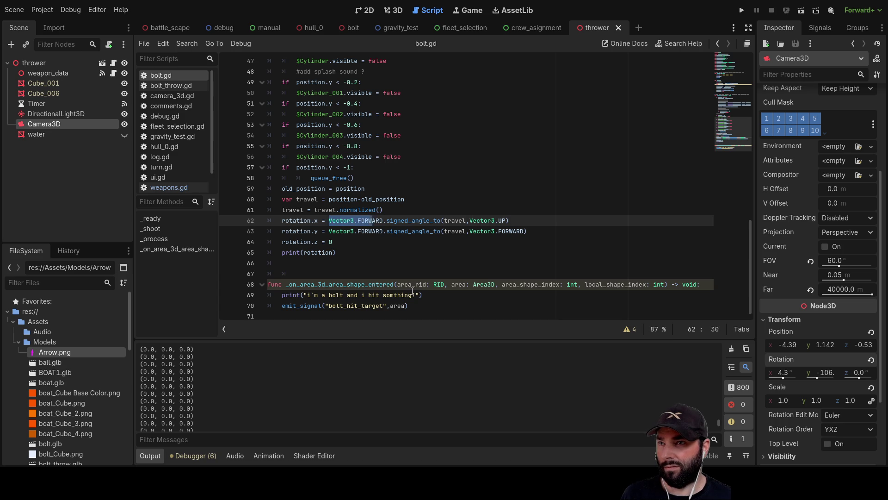
type("travel")
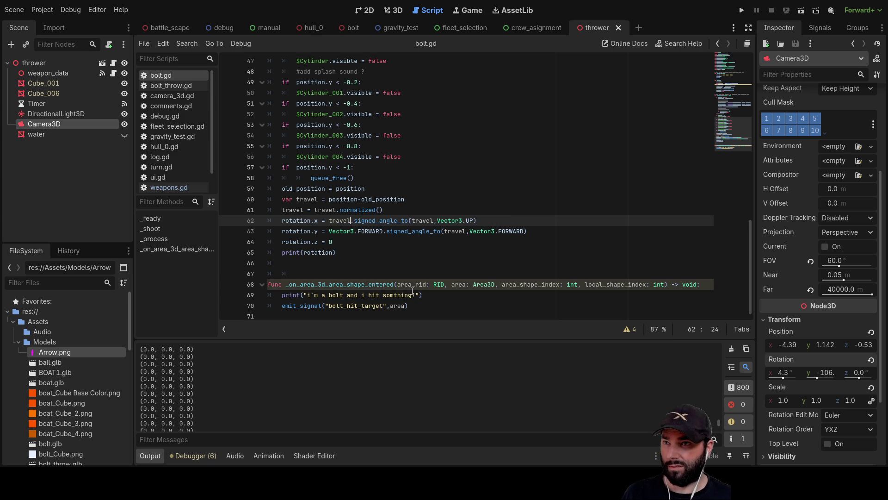
key("Down")
key("F6")
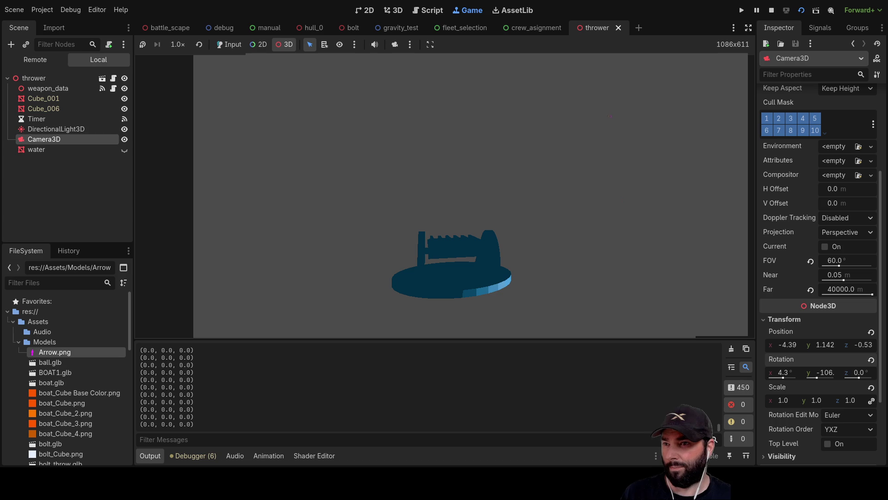
Stop the running scene with F8 and select the second travel on line 62
key("F8")
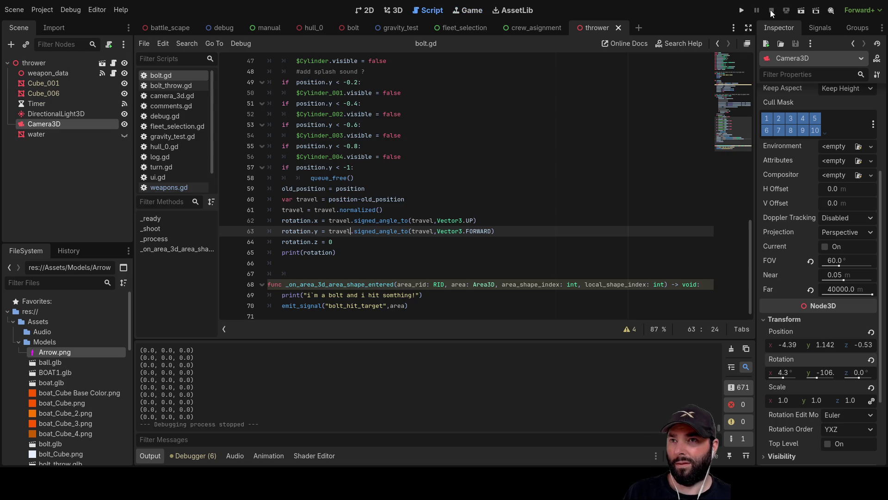
double_click(422, 221)
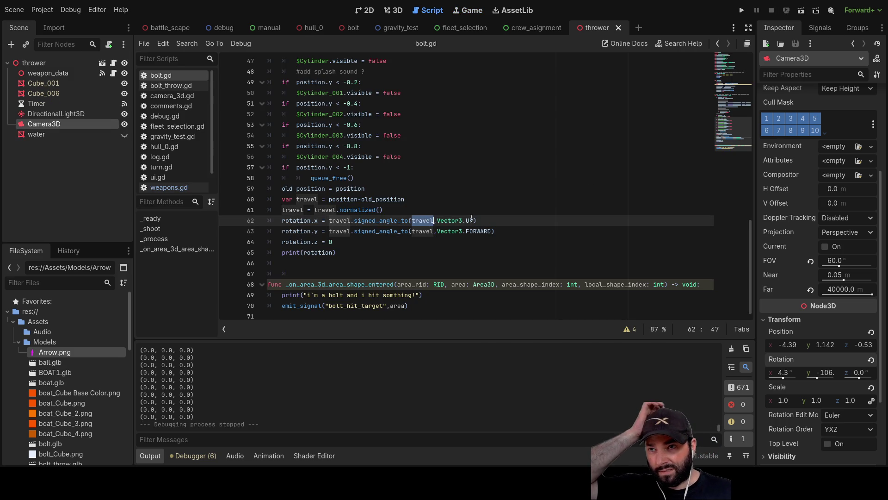
Insert a new line 62 with print(travel) above the rotation lines
double_click(469, 220)
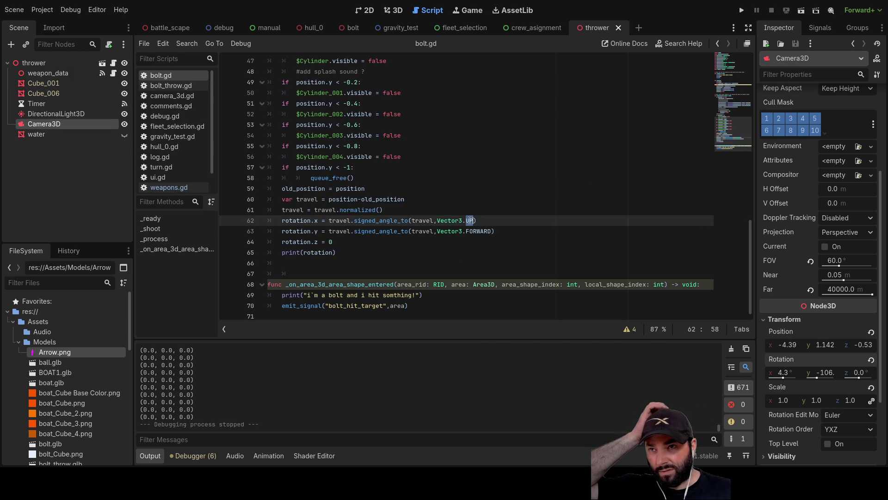
double_click(341, 220)
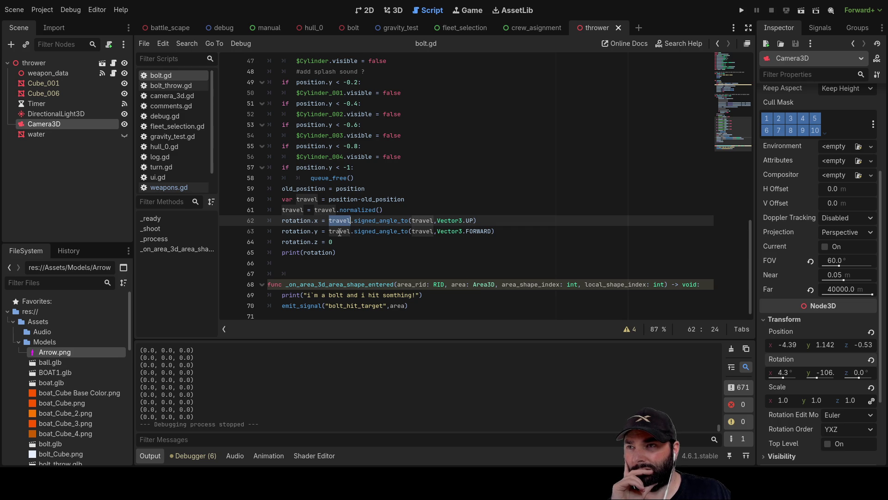
double_click(417, 220)
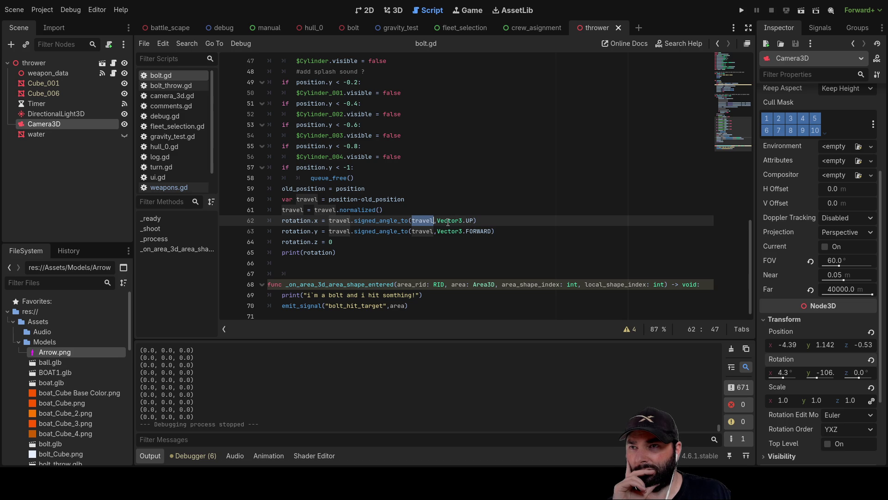
double_click(335, 220)
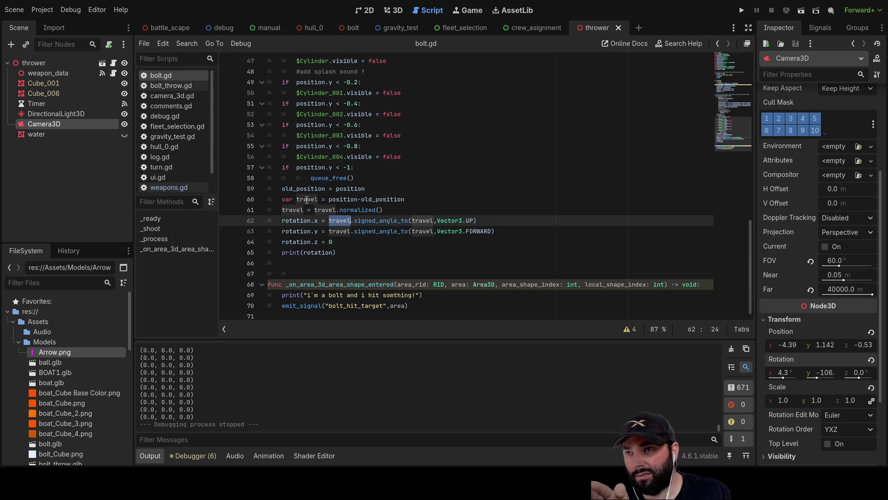
left_click(285, 221)
key("Right")
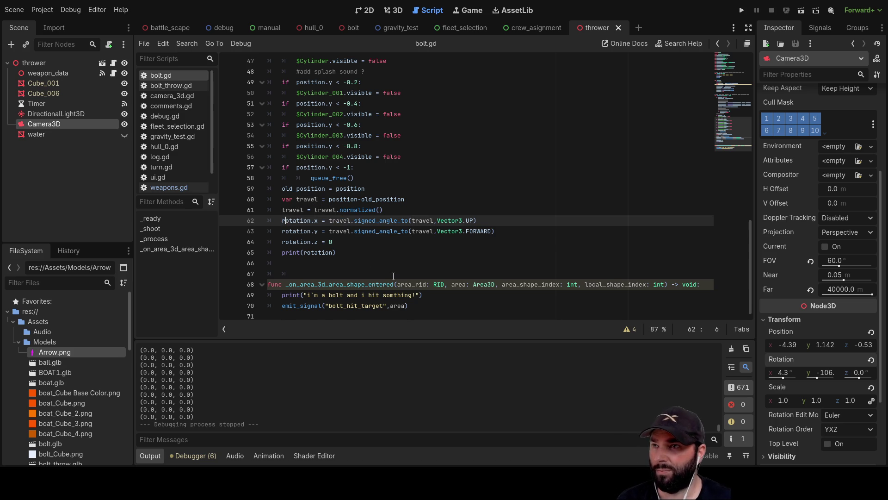
key("Return")
key("BackSpace")
key("BackSpace")
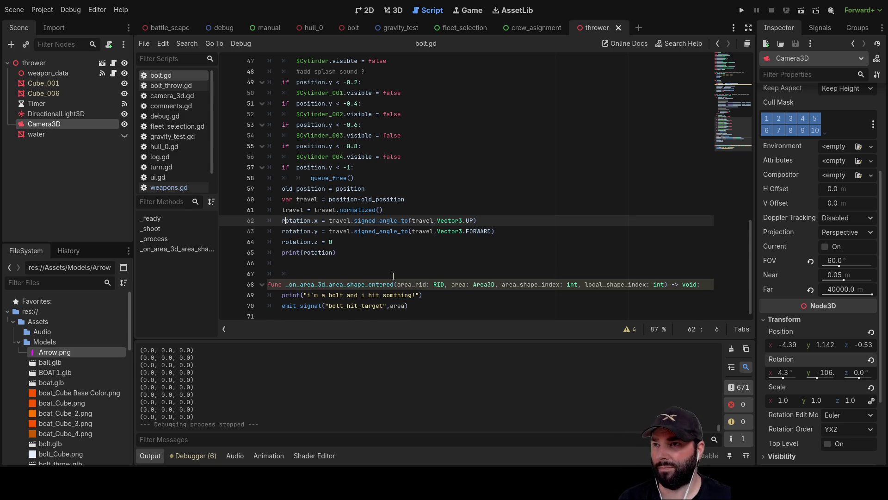
key("Return")
key("Up")
type("print ()")
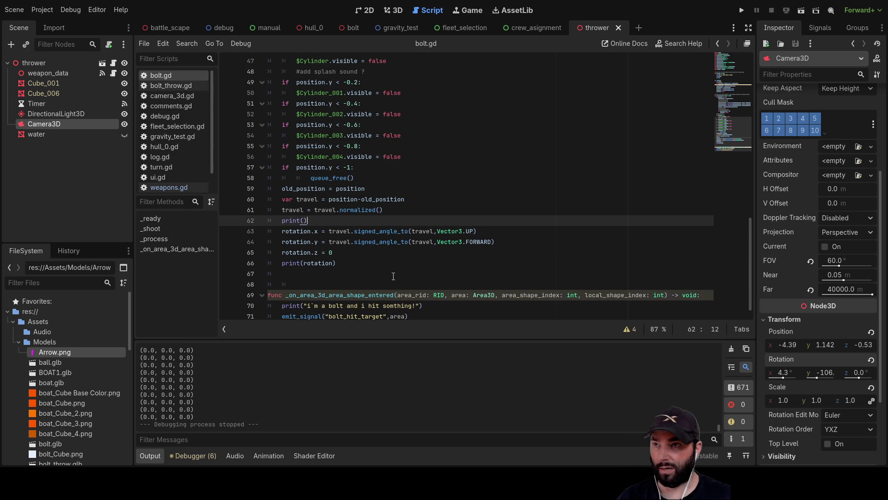
type("travel")
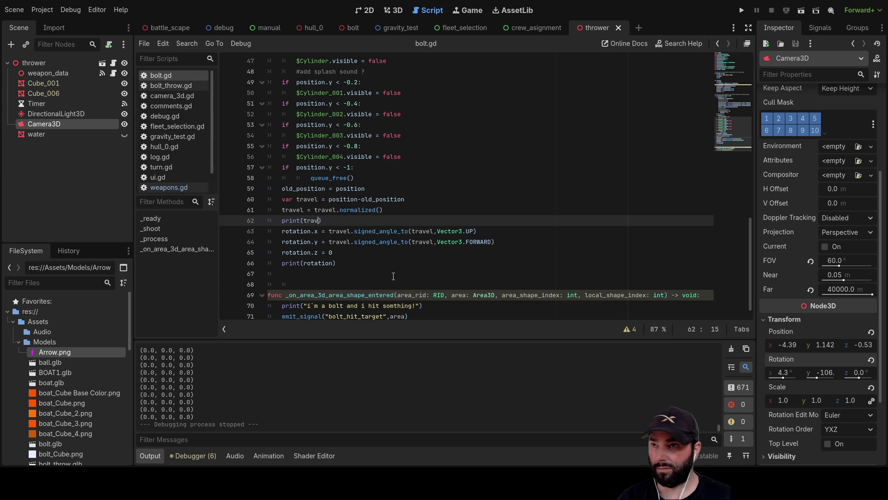
Run the thrower scene to see the printed travel values, then stop it with F8
left_click(281, 262)
type("#")
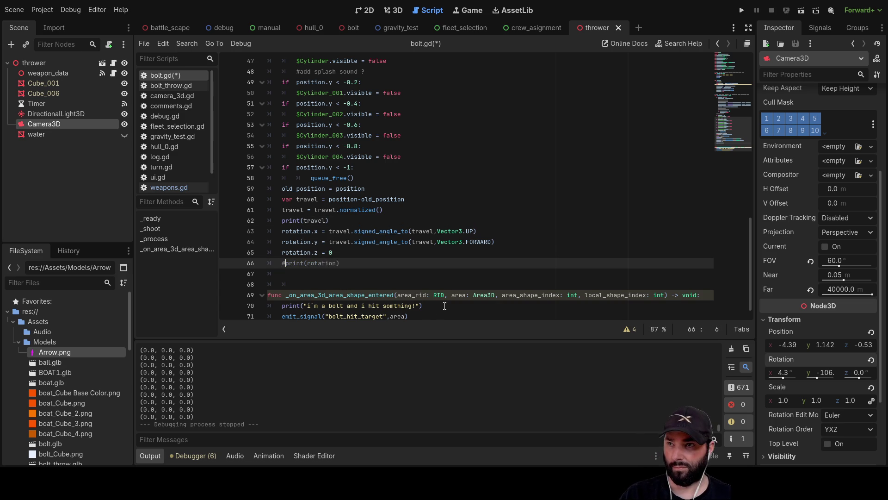
left_click(801, 10)
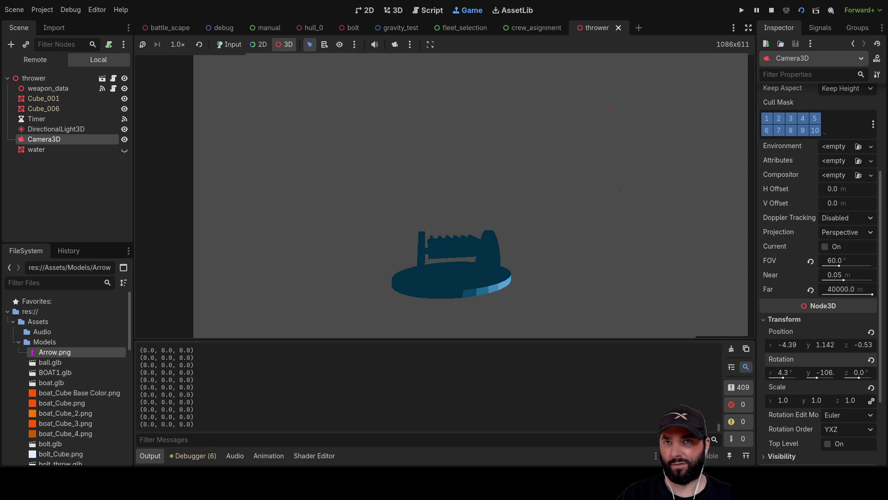
key("F8")
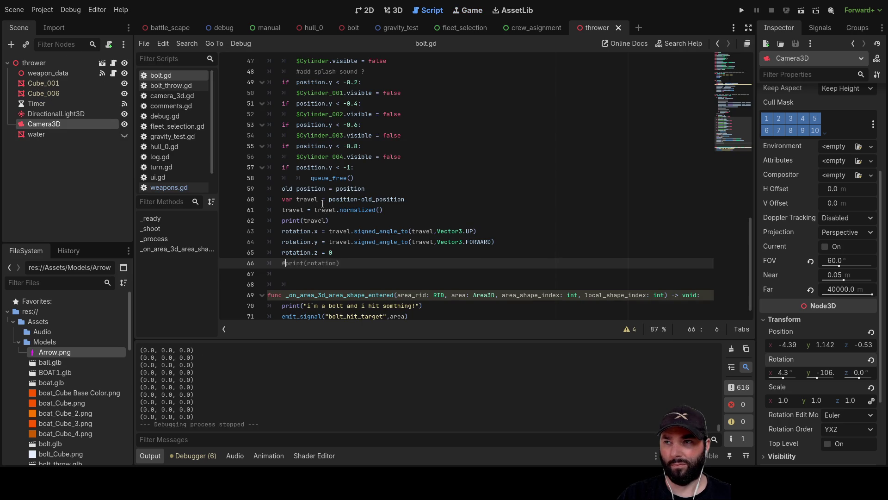
Move 'var travel = position-old_position' above 'old_position = position', delete the blank line, and rerun the scene
left_click(310, 189)
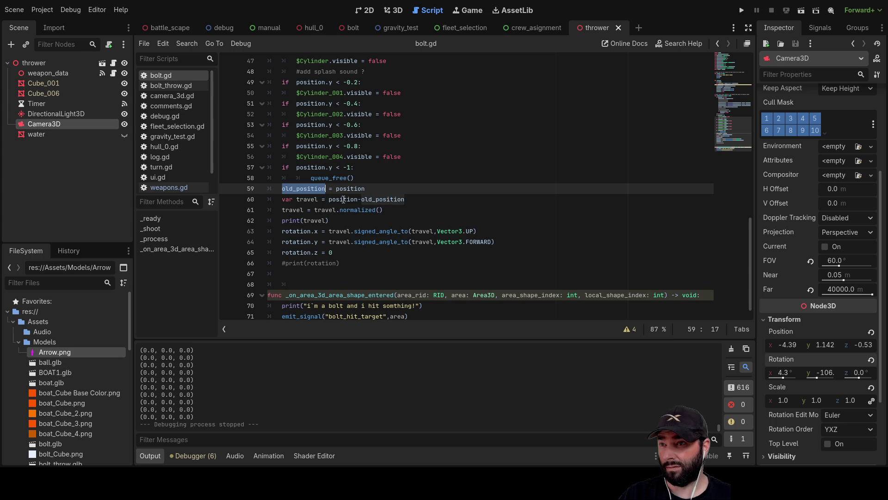
mouse_move(408, 199)
left_mouse_down()
mouse_move(277, 190)
mouse_move(277, 199)
left_mouse_up()
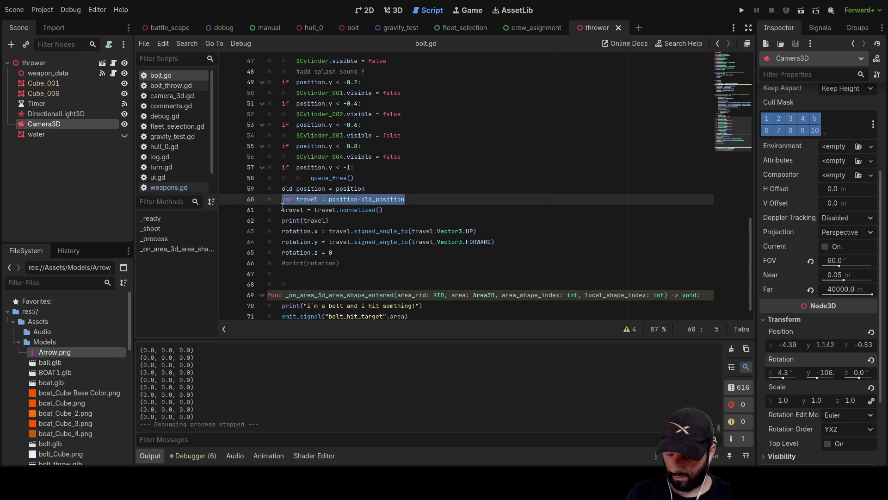
key("ctrl+x")
key("Up")
key("Return")
key("Up")
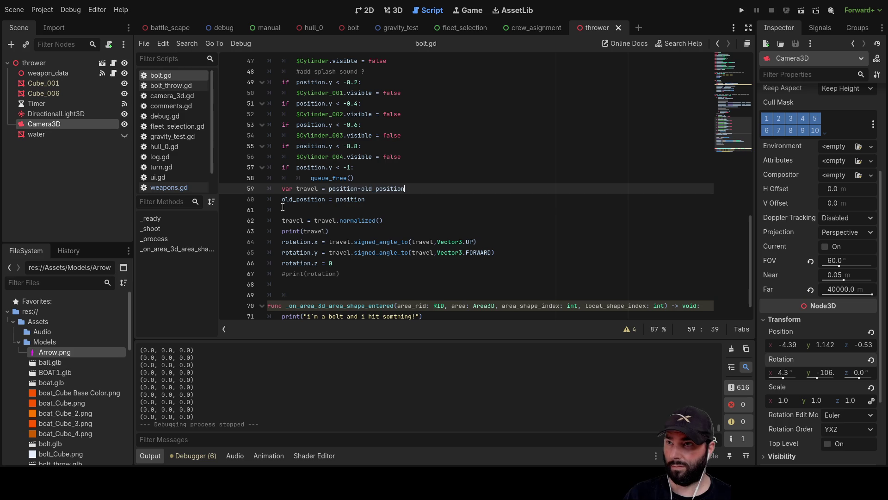
left_click(292, 209)
key("Delete")
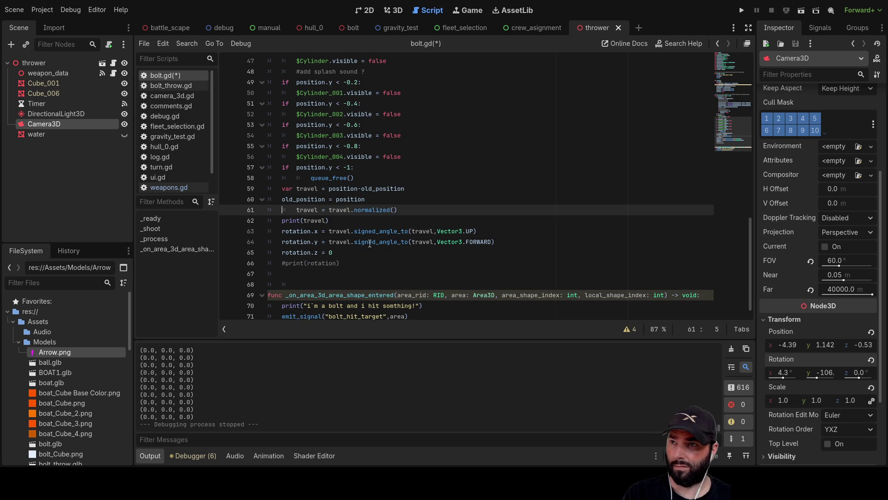
left_click(805, 14)
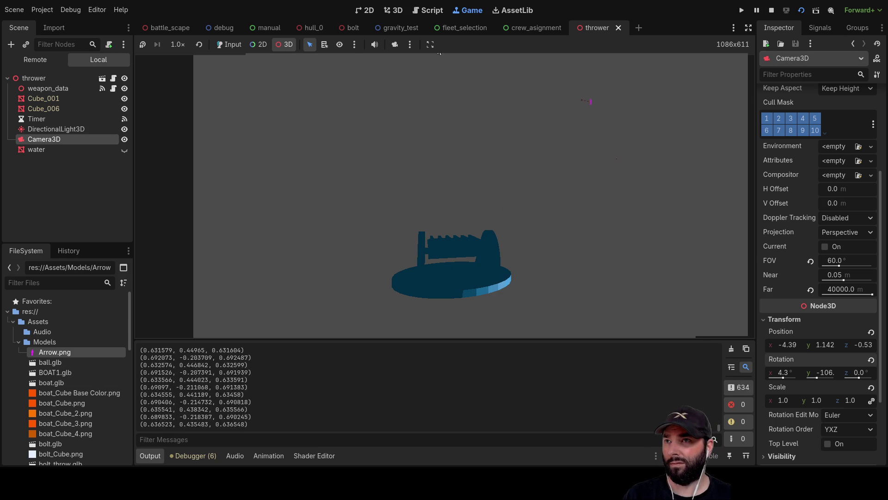
Toggle the game camera override to look around, then stop the thrower scene
left_click(394, 44)
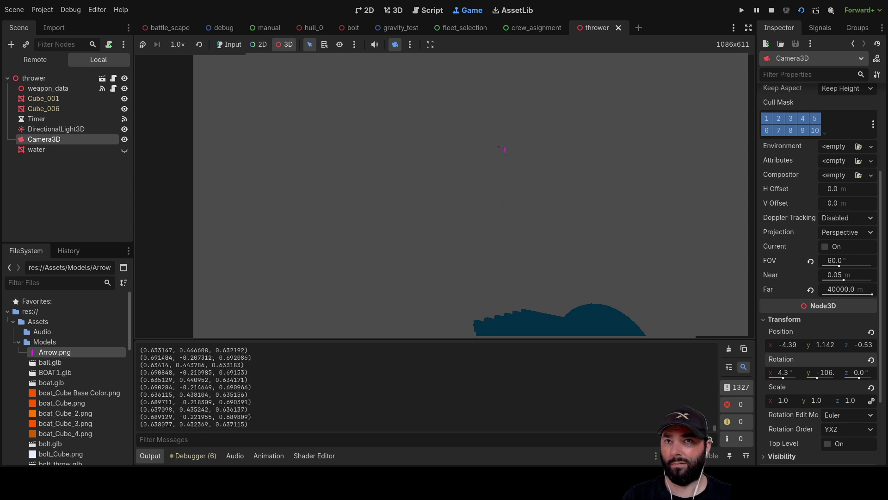
left_click(771, 10)
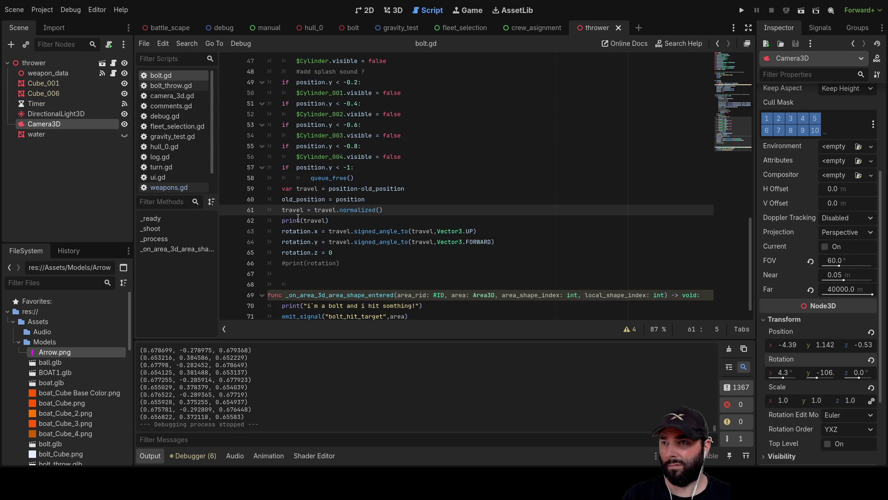
Swap the leading travel for Vector3.FORWARD on lines 63 and 64, then run the scene
double_click(345, 230)
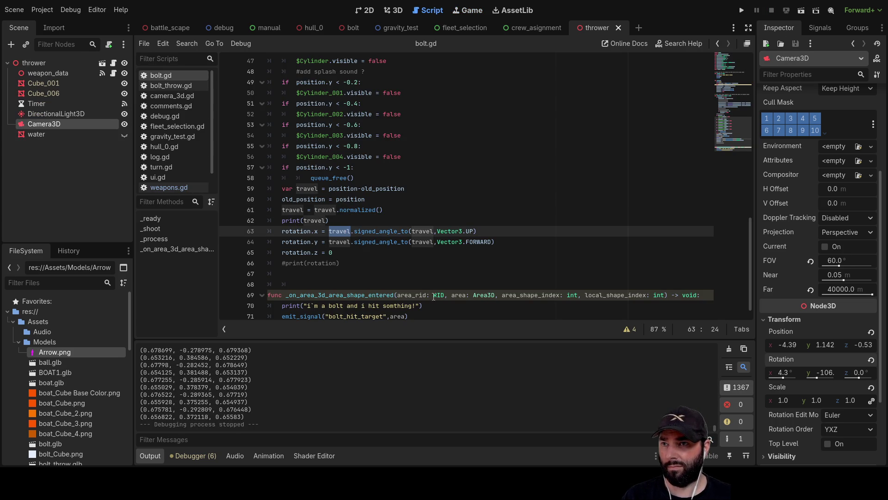
double_click(452, 232)
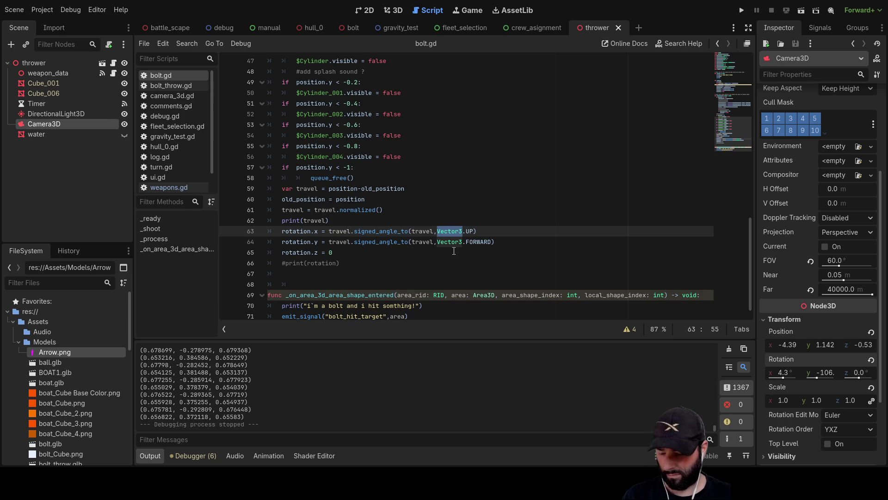
double_click(334, 231)
key("ctrl+v")
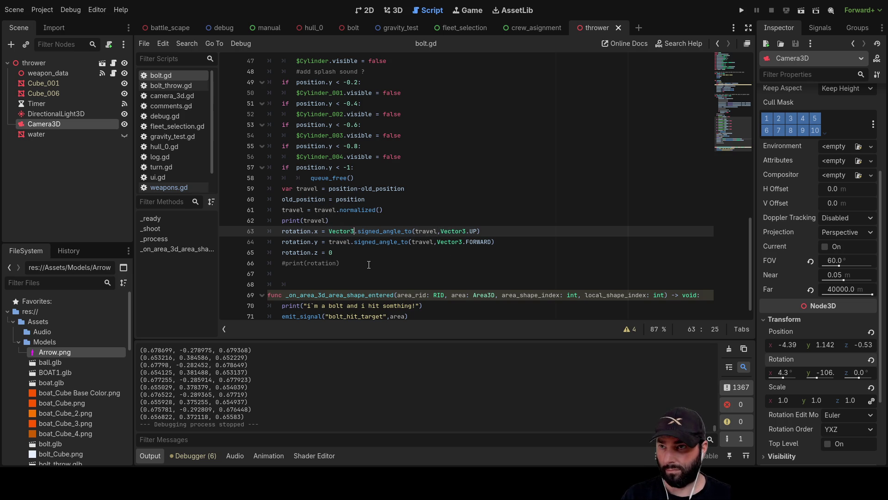
type("f")
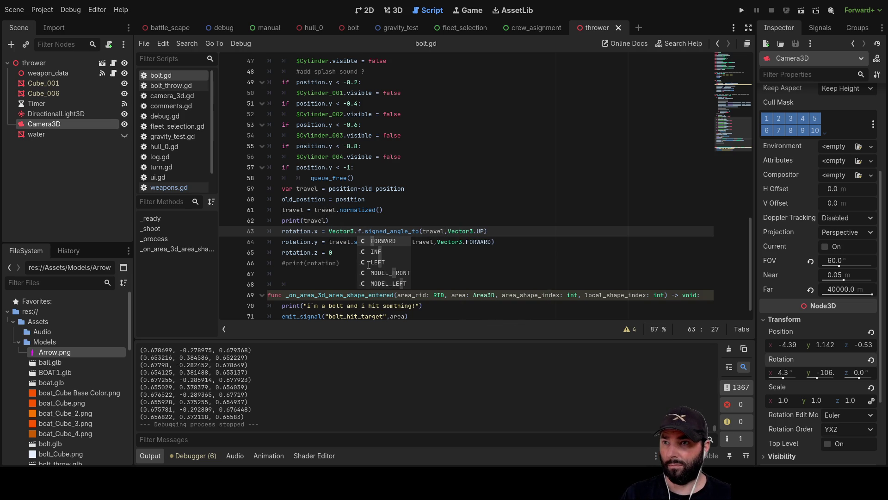
key("Return")
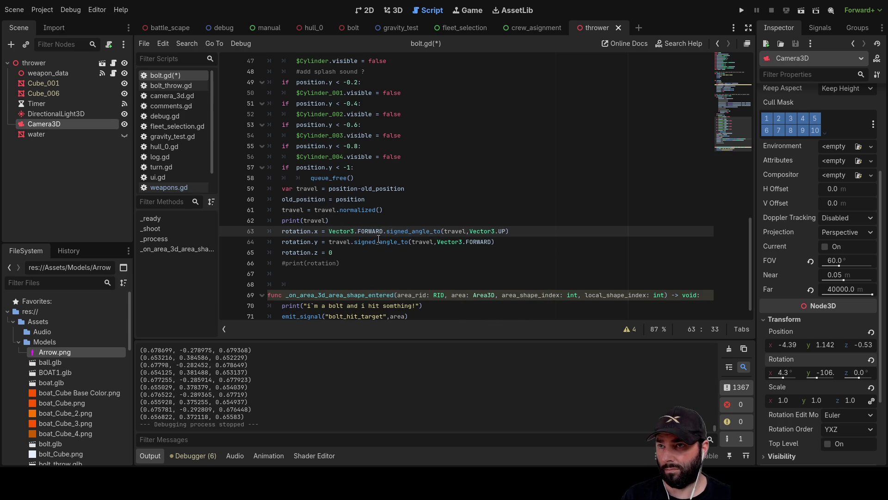
double_click(340, 242)
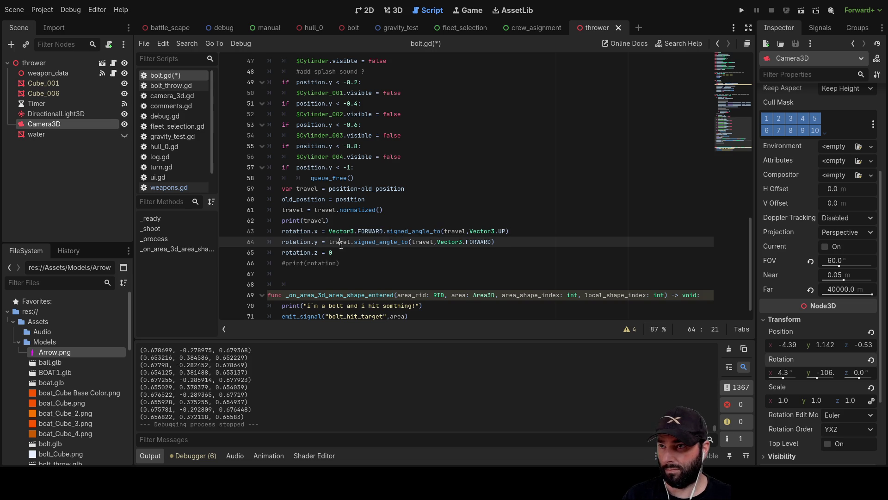
key("ctrl+v")
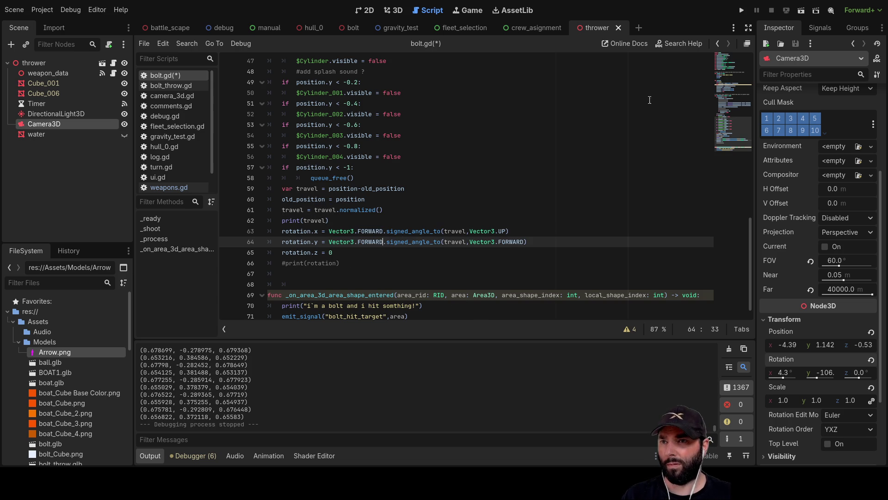
left_click(799, 12)
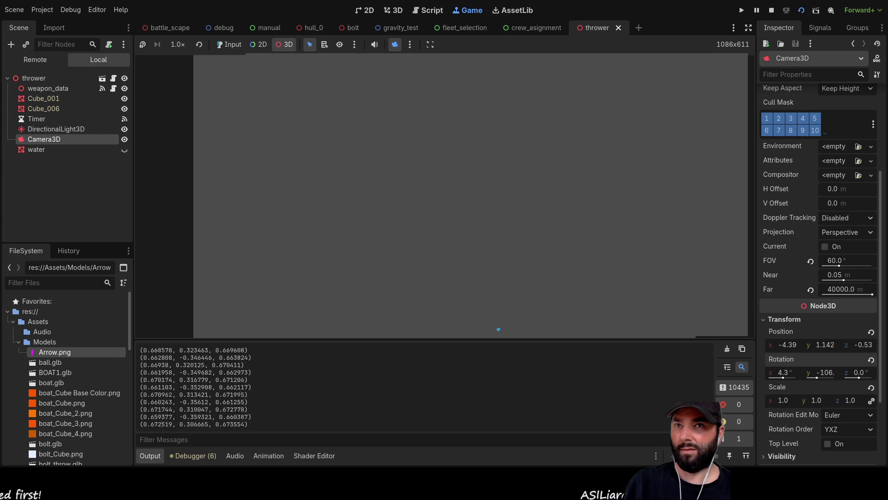
Relaunch the project with F5, fire a bolt, then stop the game and return to the rotation.y line
key("F8")
left_click(742, 11)
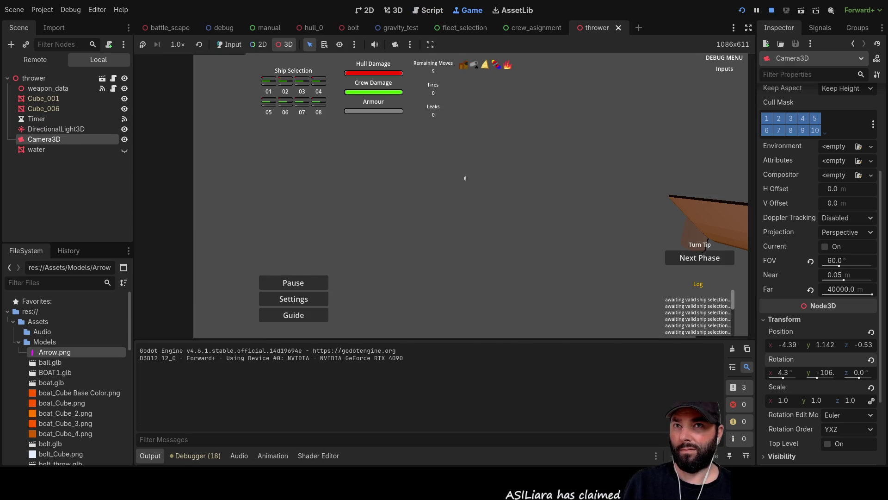
key("F5")
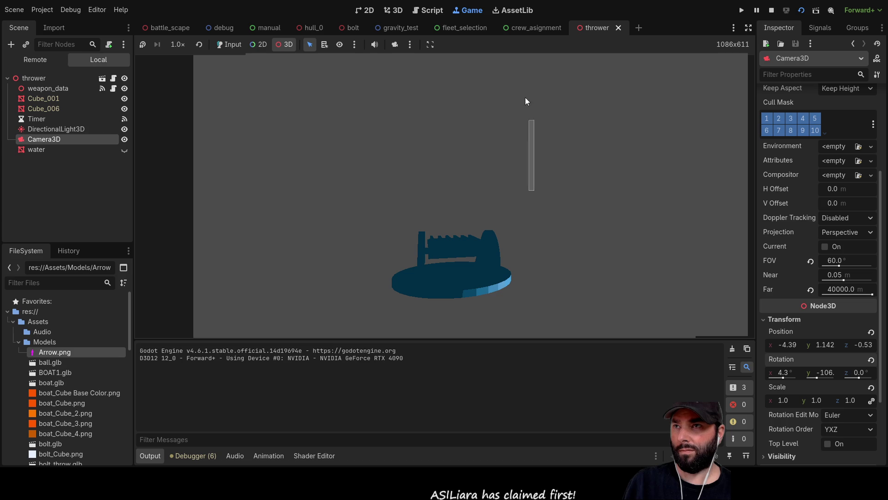
left_click(395, 44)
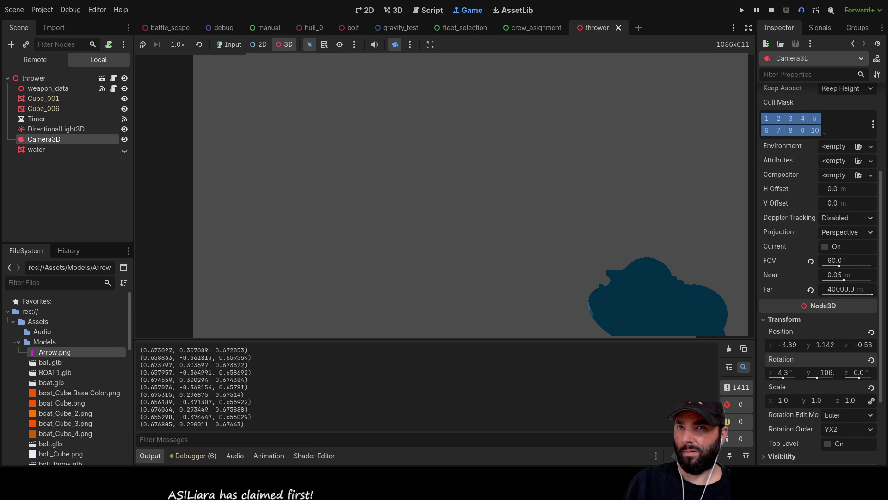
left_click(771, 10)
left_click(375, 230)
Move the minus sign in bolt.gd from the rotation.y angle to the rotation.x angle, then rerun the scene
key("Left")
key("Left")
key("Left")
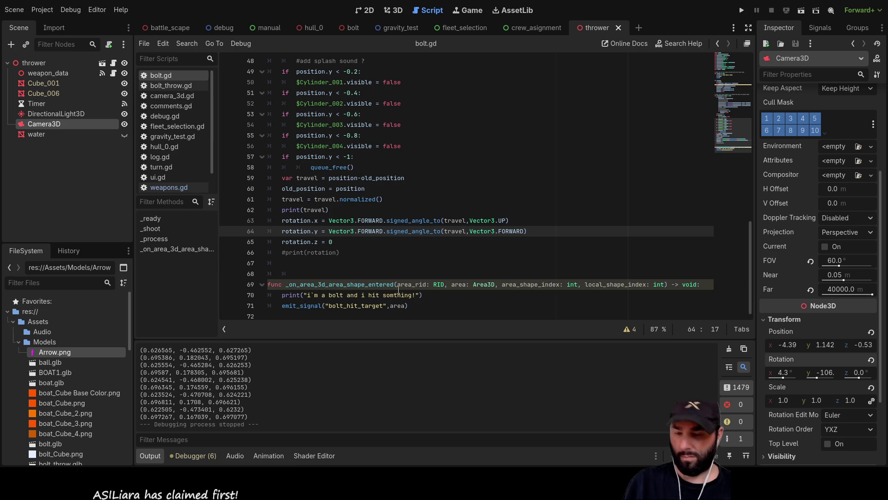
type("-")
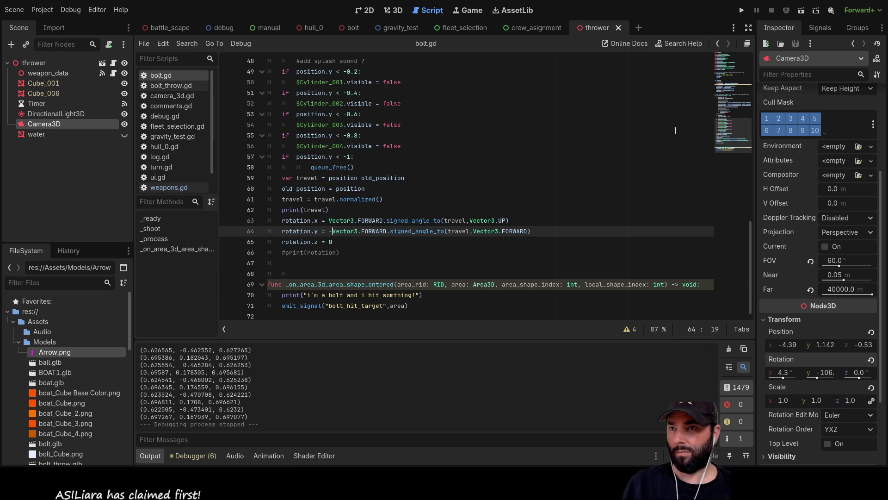
key("BackSpace")
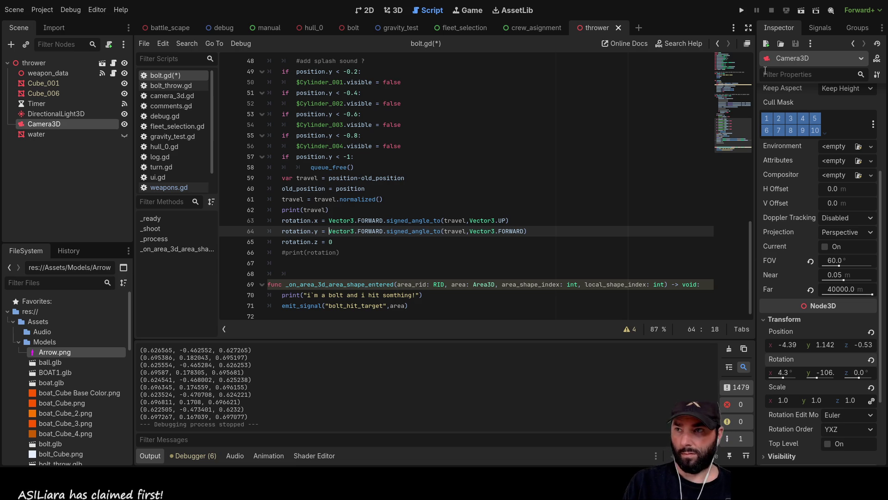
key("Up")
type("-")
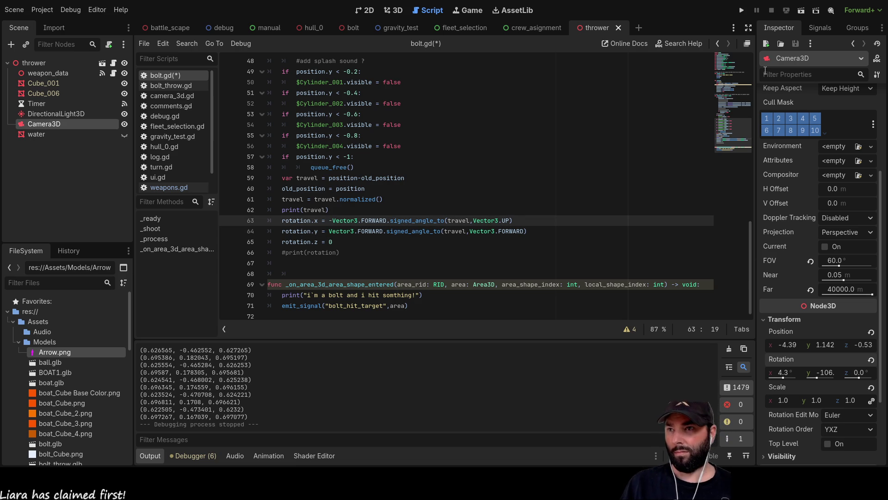
left_click(804, 10)
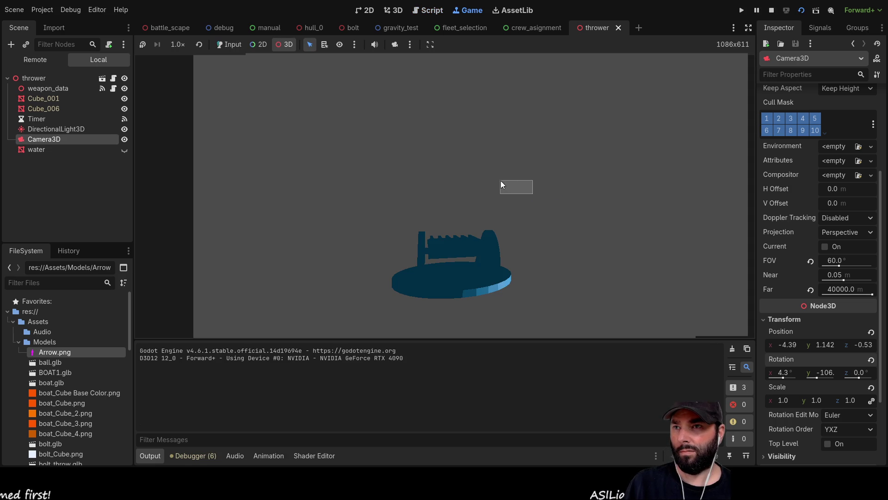
Fire a bolt, take control of the game camera to inspect it, then stop with F8
left_click_drag(552, 186, 454, 67)
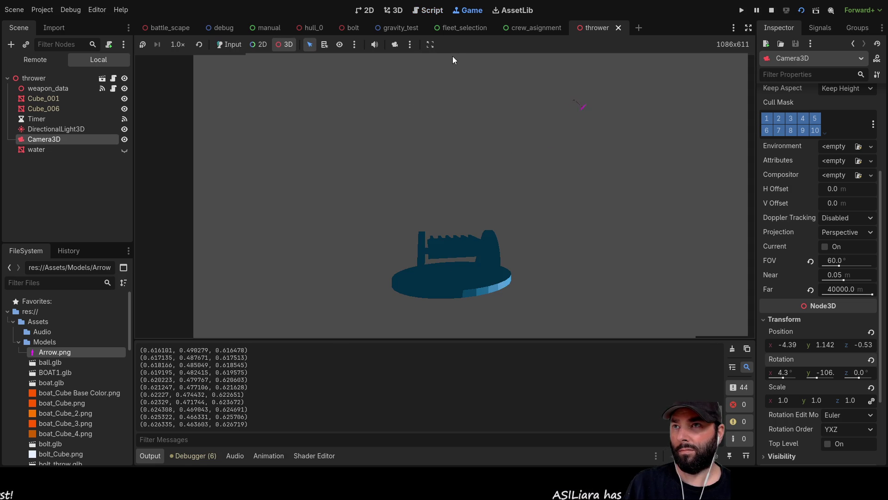
left_click(394, 45)
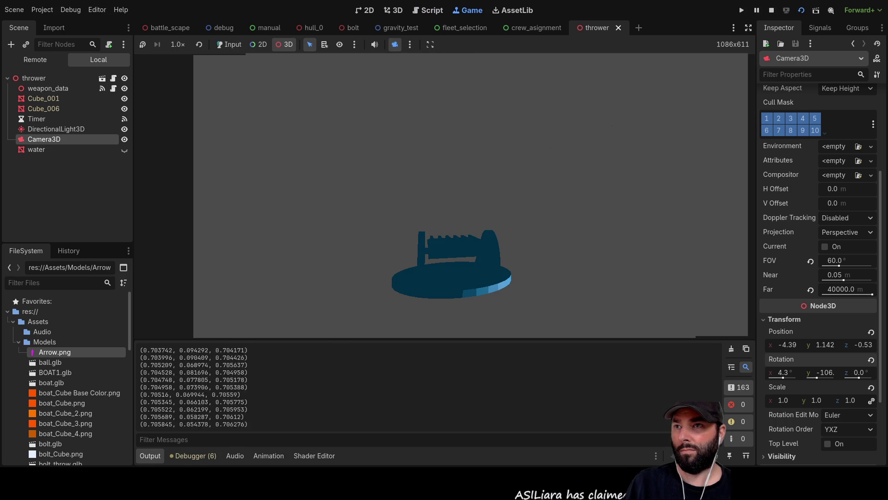
scroll(423, 118, "up", 5)
scroll(422, 117, "down", 5)
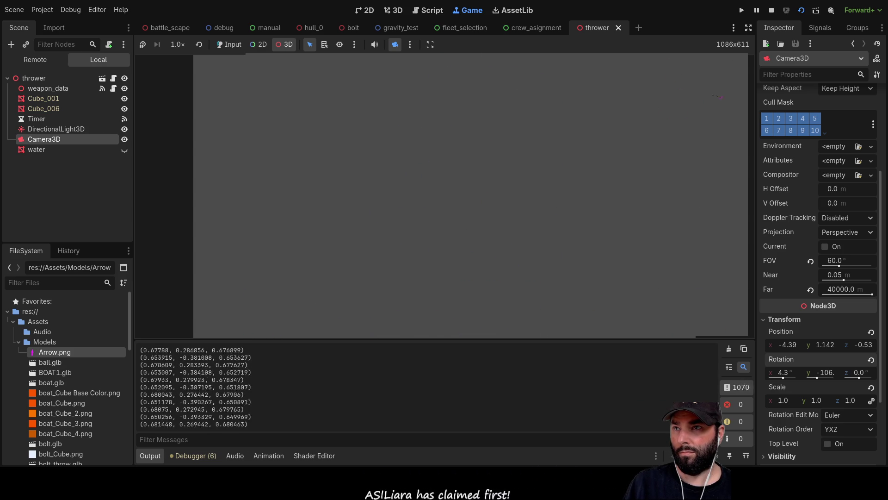
key("F8")
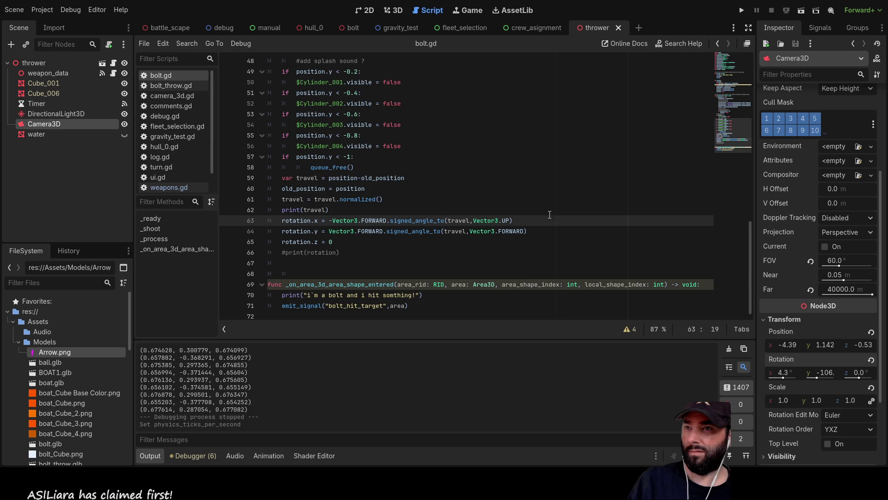
Rerun the thrower scene, fire another bolt, and switch to a free camera near the boat
left_click(801, 11)
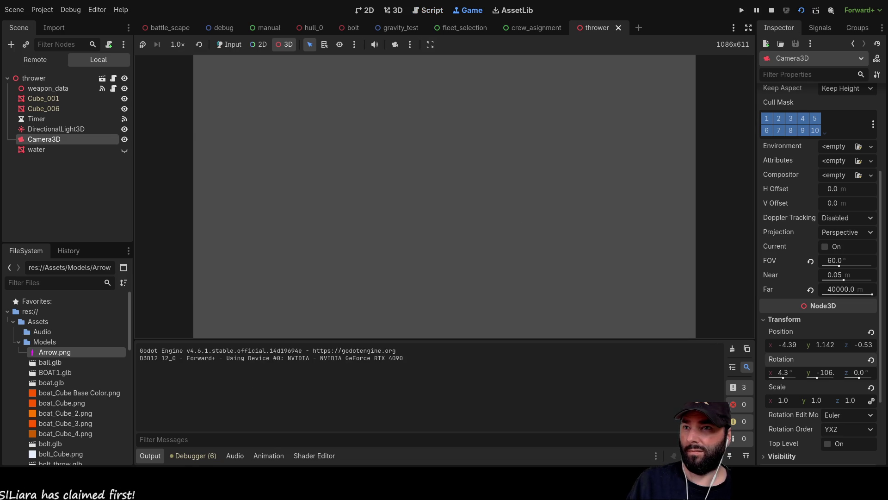
left_click(520, 226)
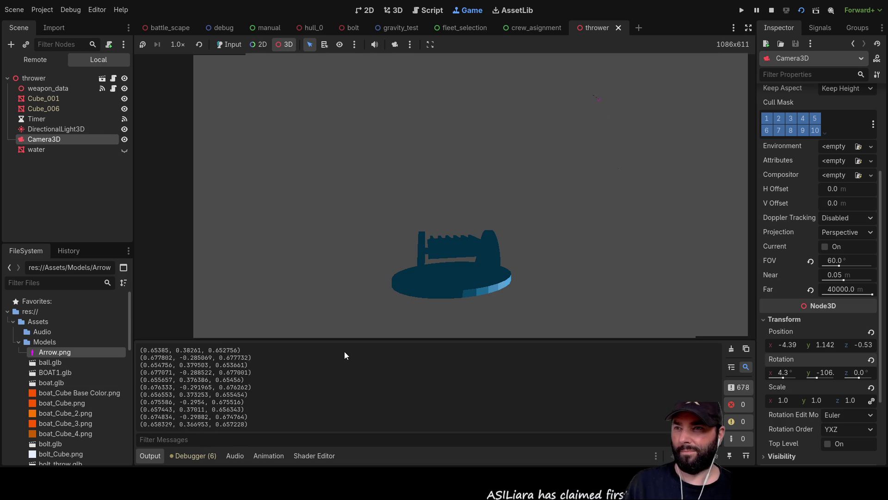
mouse_move(468, 234)
left_mouse_down()
mouse_move(581, 185)
mouse_move(574, 180)
left_mouse_up()
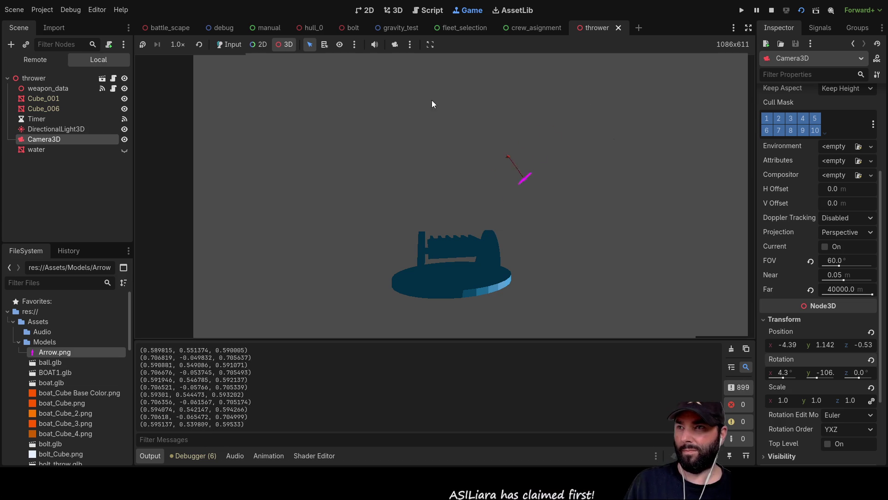
left_click(394, 45)
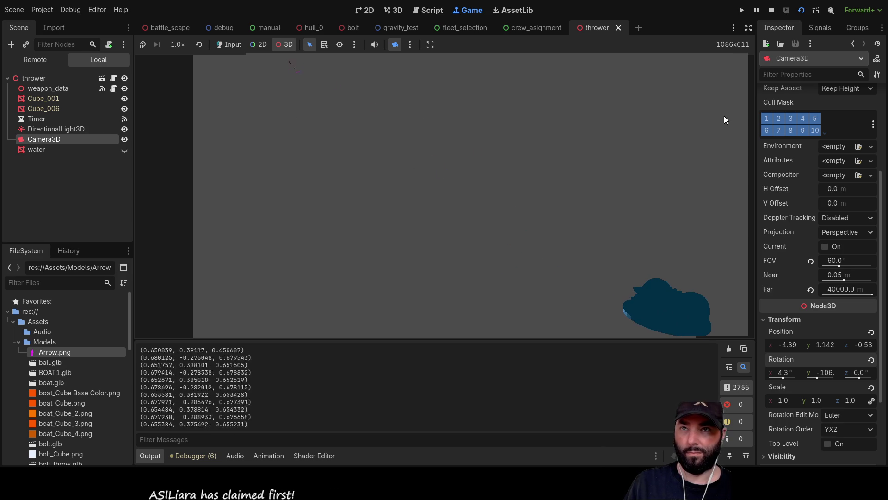
Stop the game, add blank lines at the top of _process, and type 'await'
left_click(772, 9)
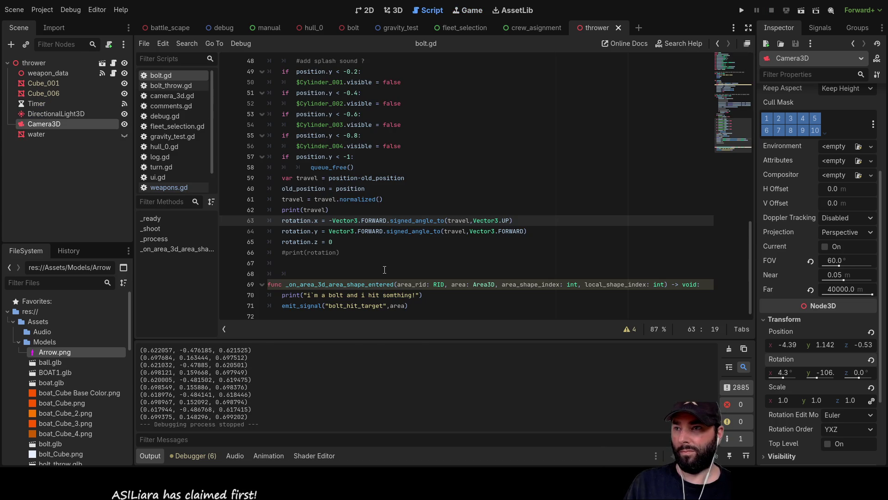
scroll(412, 182, "up", 15)
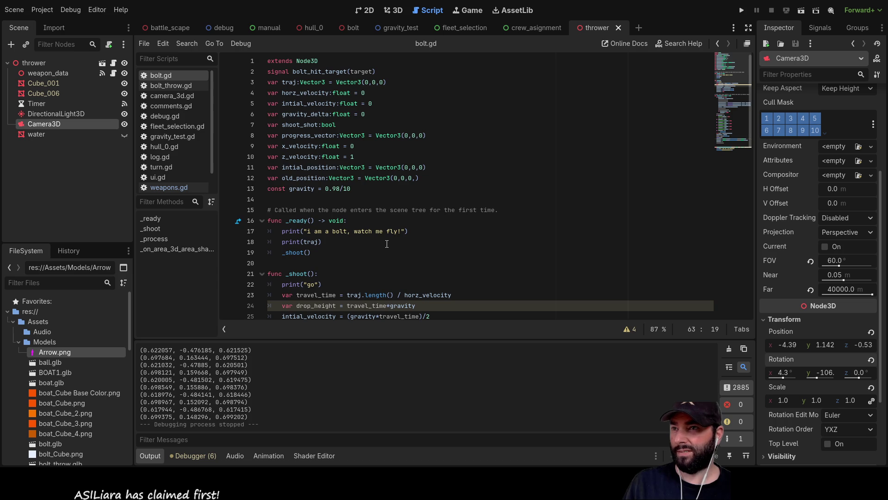
scroll(387, 244, "down", 7)
scroll(372, 255, "down", 3)
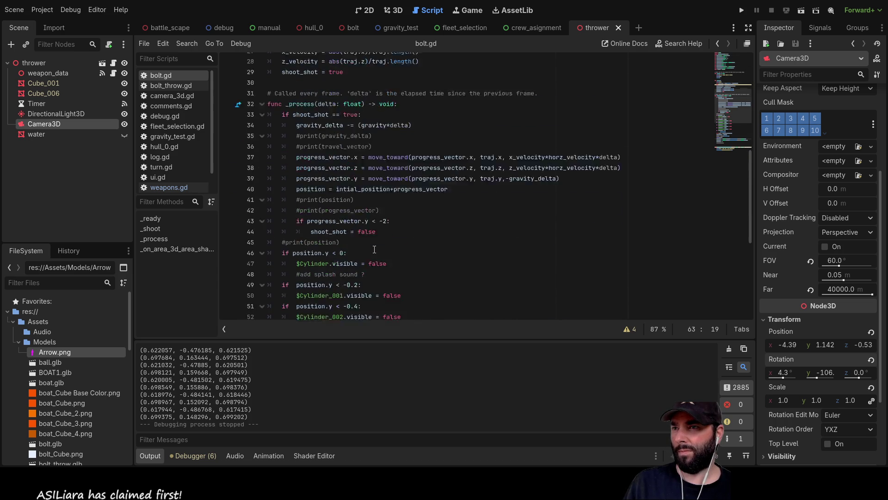
scroll(324, 222, "up", 3)
left_click(282, 189)
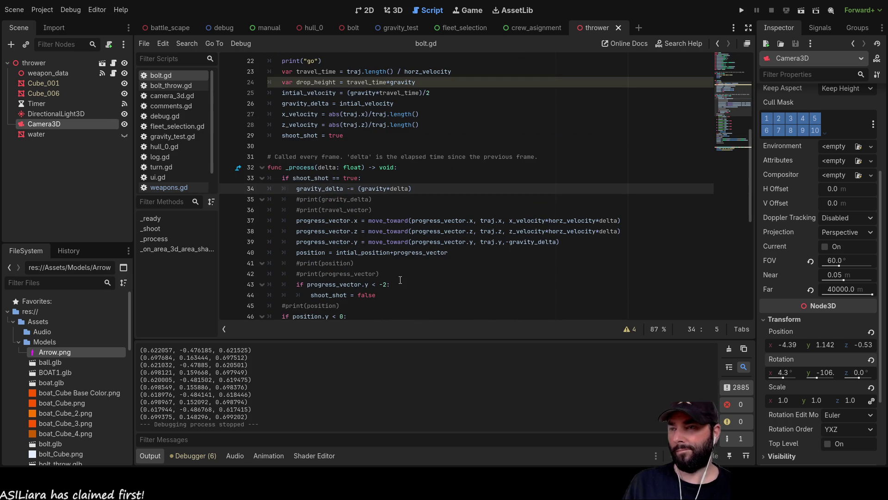
key("Up")
key("Return")
key("Up")
key("Return")
key("Up")
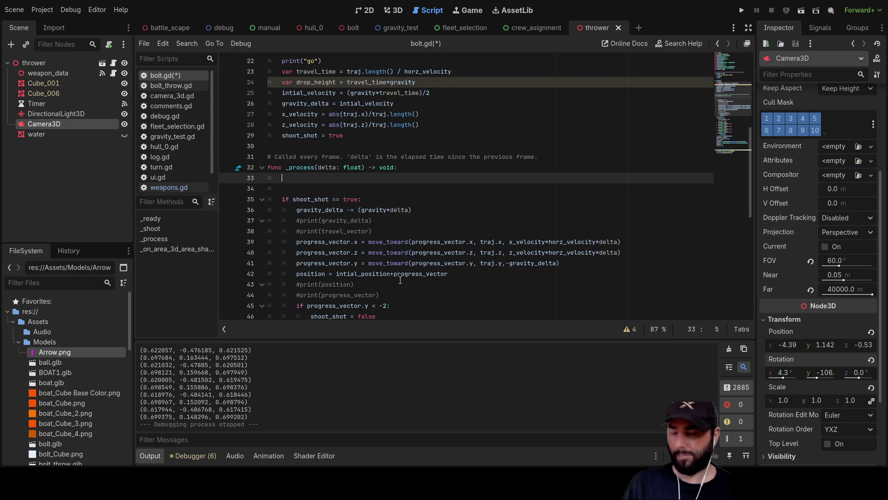
type("await")
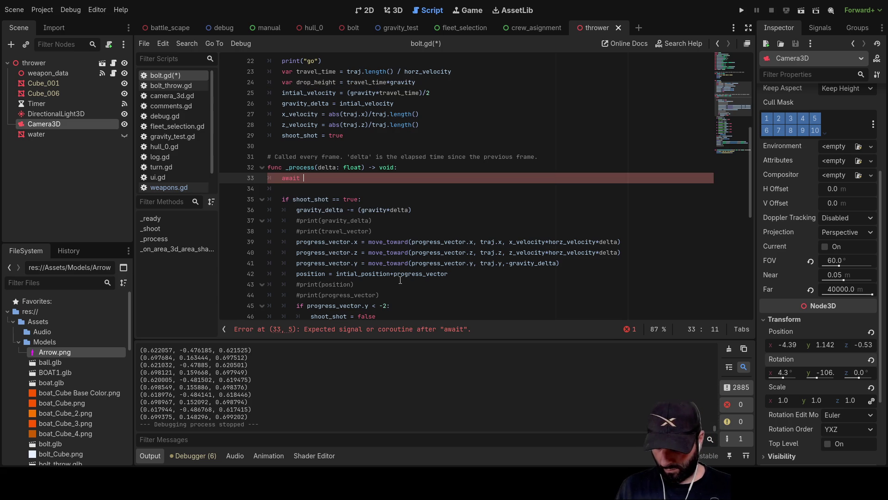
Add 'var delay:float' below the gravity constant at the top of bolt.gd
key("Up")
key("Up")
key("Up")
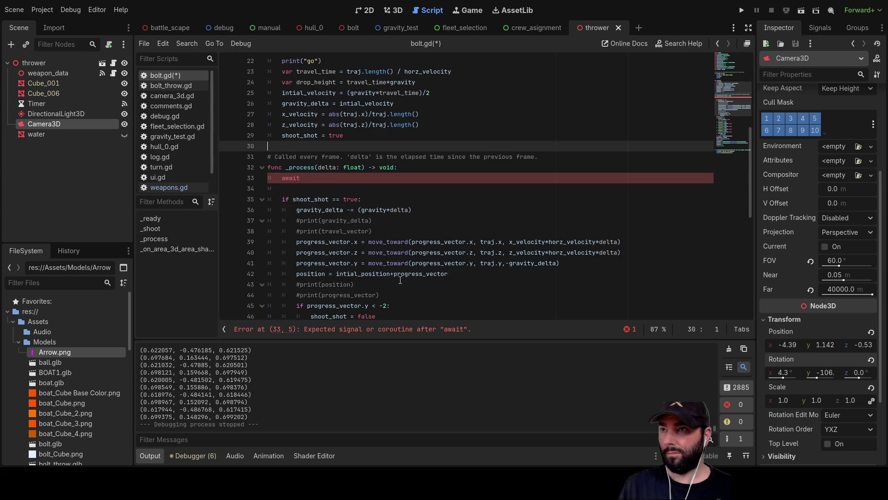
scroll(401, 280, "up", 5)
left_click(283, 135)
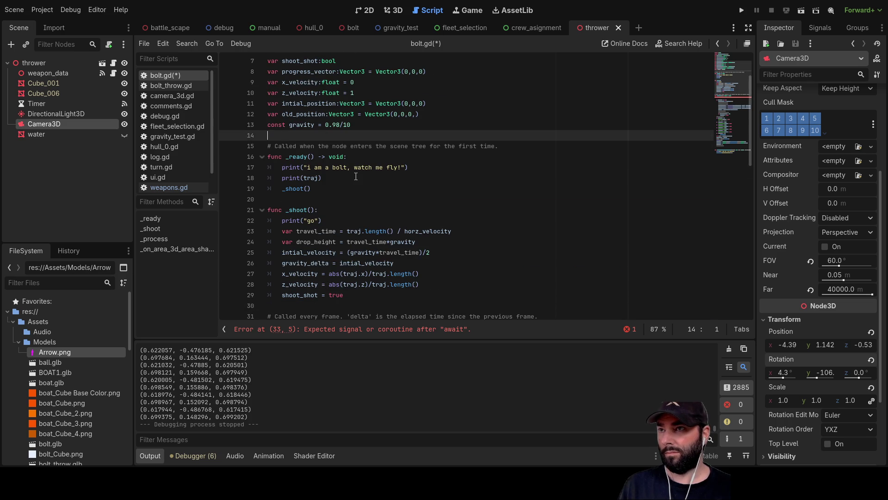
key("Return")
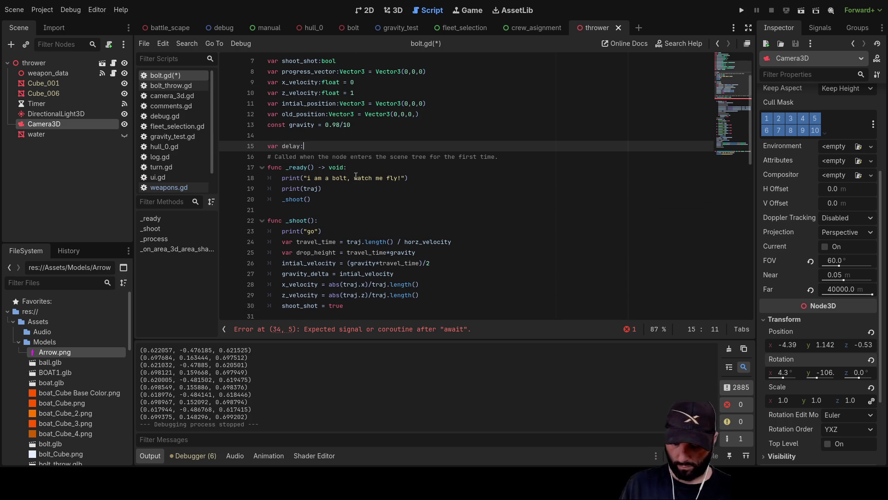
type("var delay:float")
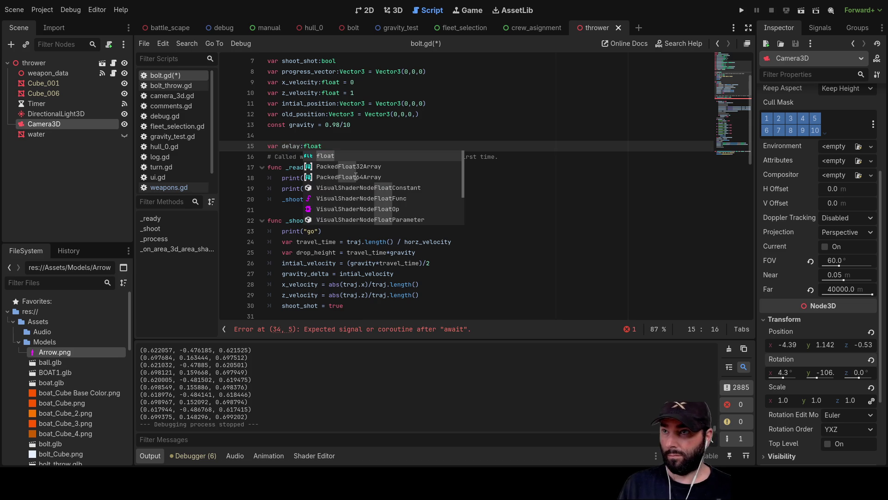
left_click(447, 214)
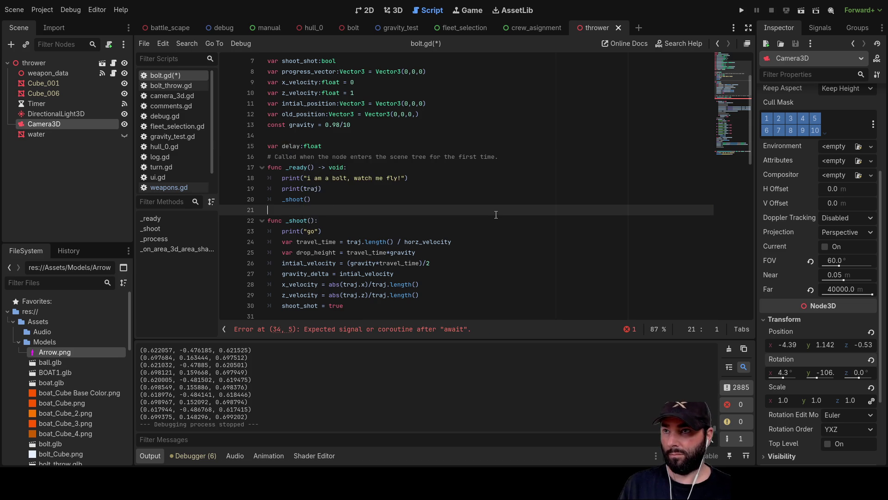
scroll(481, 215, "down", 4)
left_click(324, 224)
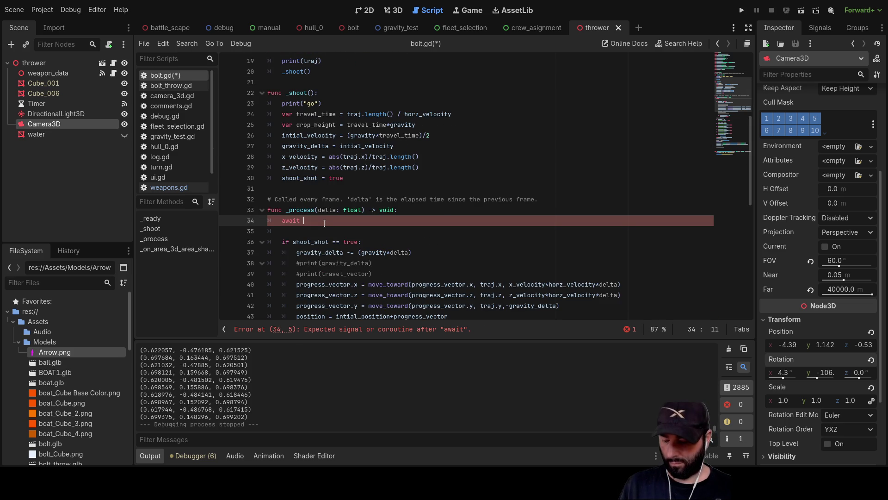
Add 'delay += delta' above the 'await delay > 1' line in _process, then rerun the scene
type("delay")
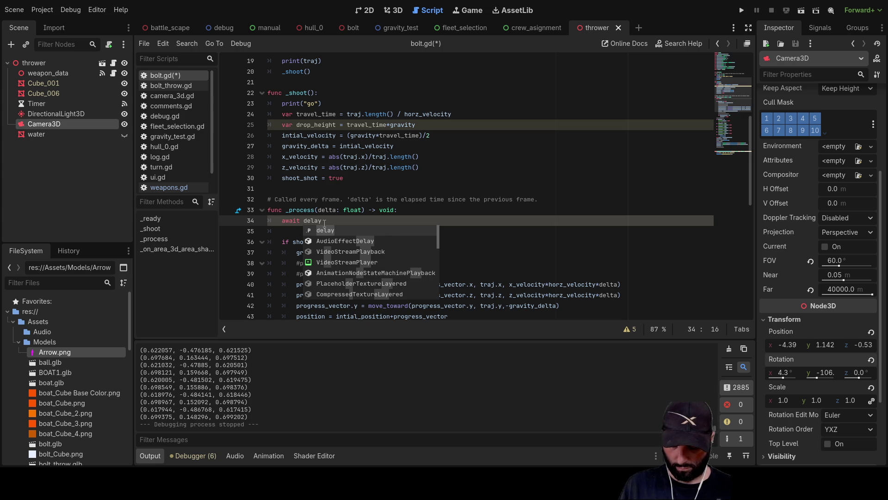
type(" -> 1")
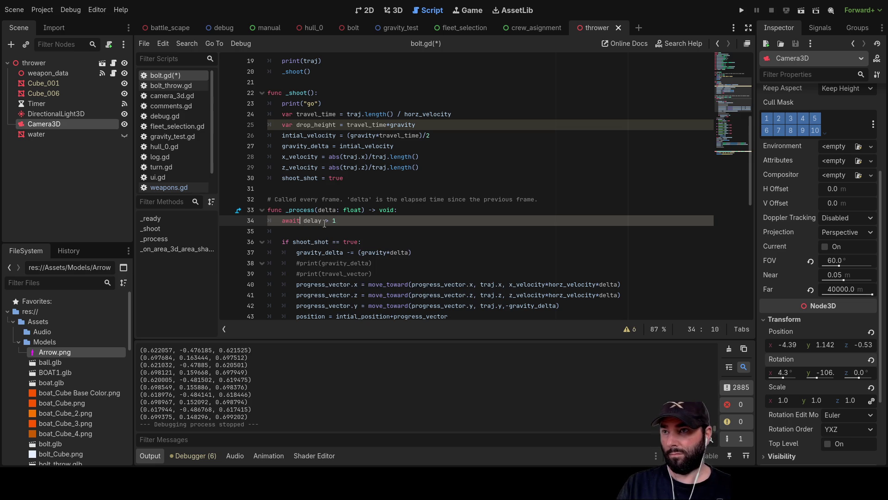
key("Return")
key("Up")
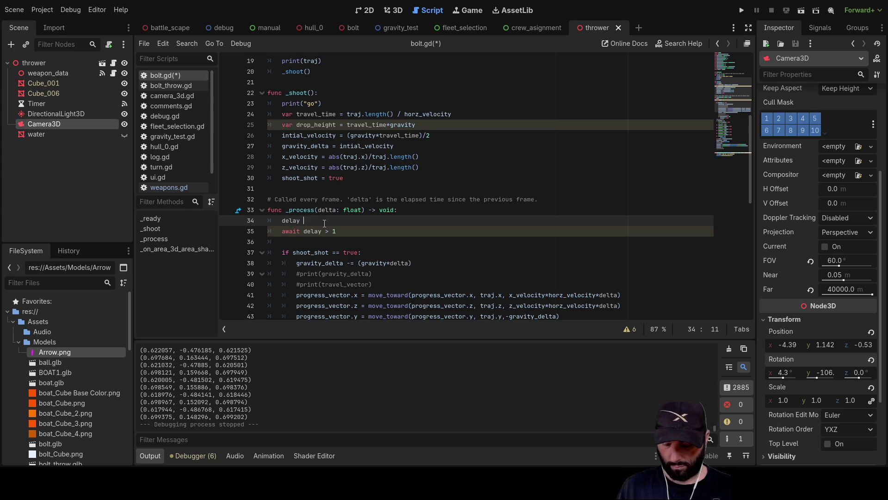
type("= dea")
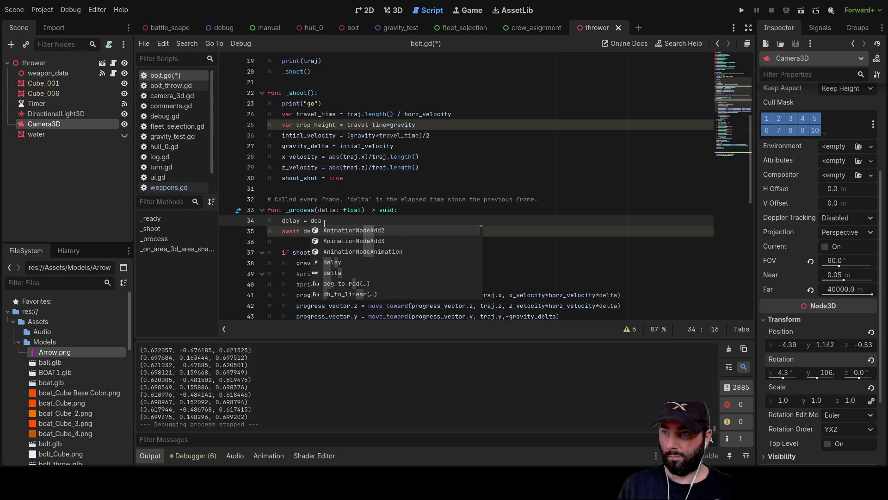
key("BackSpace")
key("BackSpace")
key("BackSpace")
type("+= delta")
key("Escape")
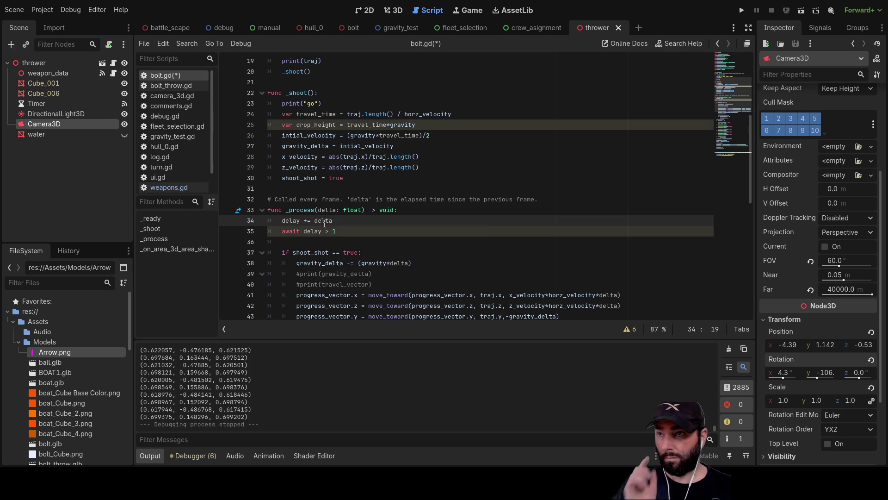
key("Down")
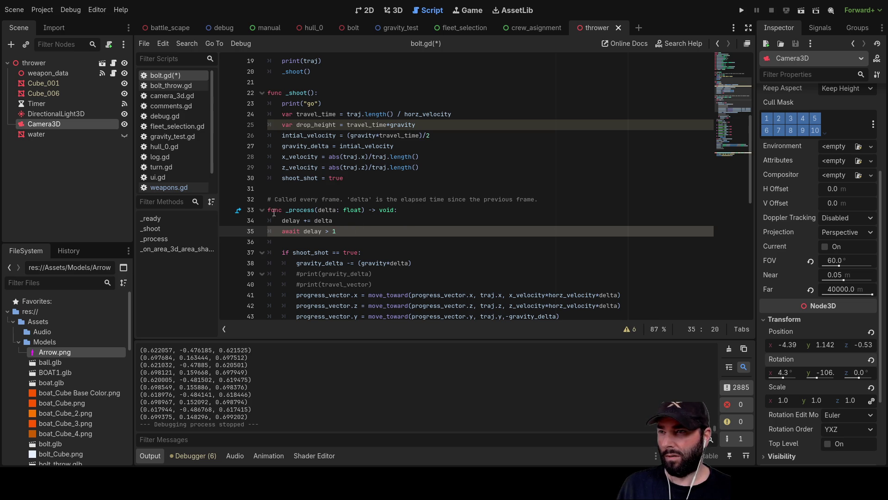
left_click(801, 10)
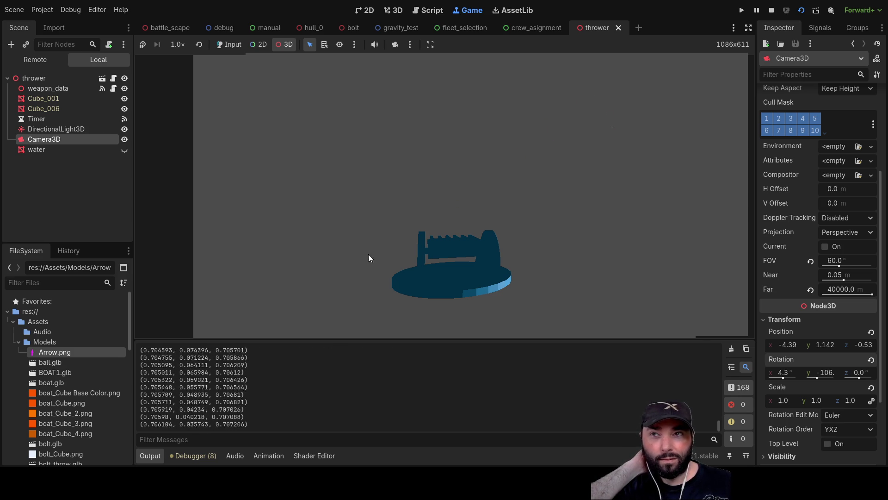
Stop the test run with F8 and select the 'await delay > 1' line in bolt.gd
key("F8")
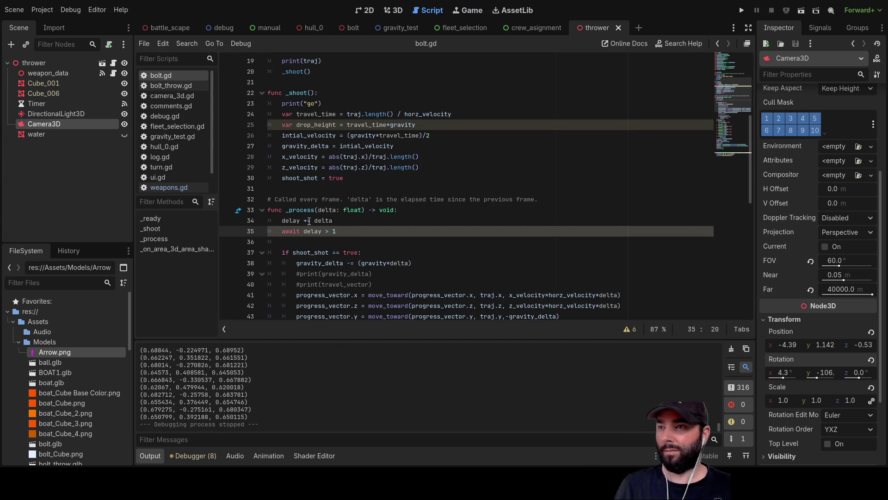
left_click_drag(336, 231, 281, 231)
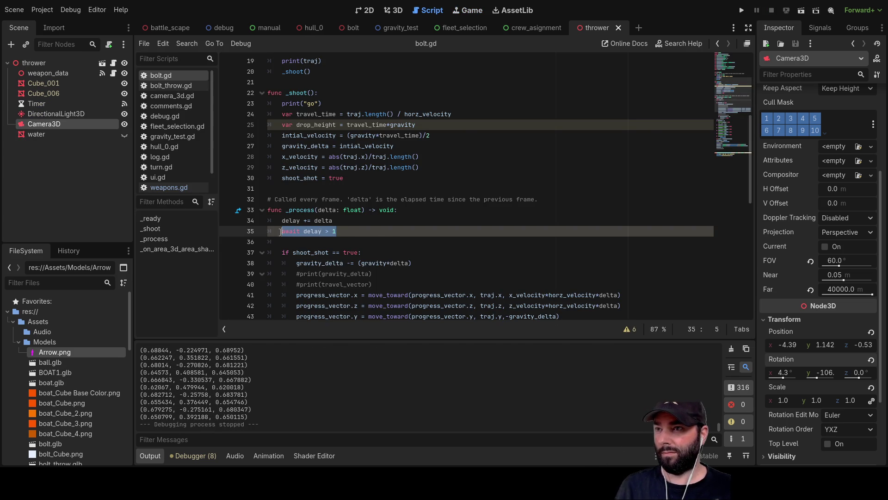
Delete the 'await delay > 1' line and write an 'if delay > 1' check on line 35
key("BackSpace")
key("Down")
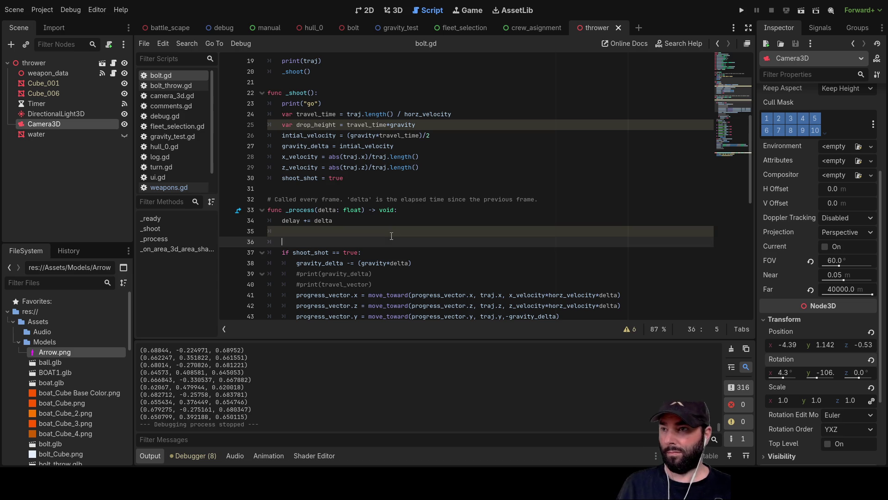
scroll(398, 243, "down", 8)
scroll(407, 248, "down", 3)
scroll(386, 223, "up", 8)
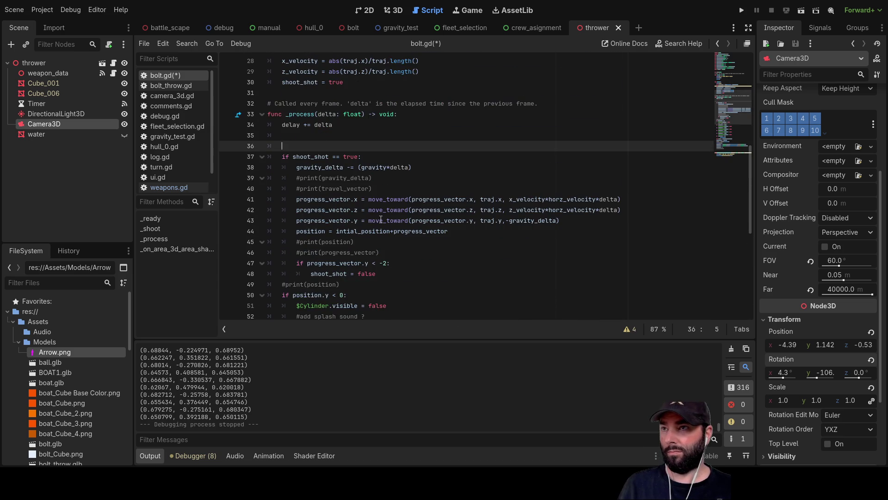
left_click(315, 137)
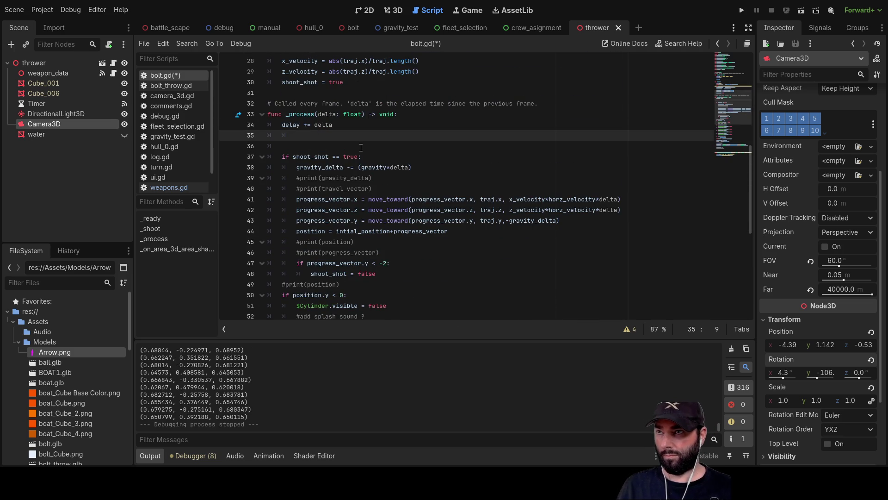
type("ifdelay")
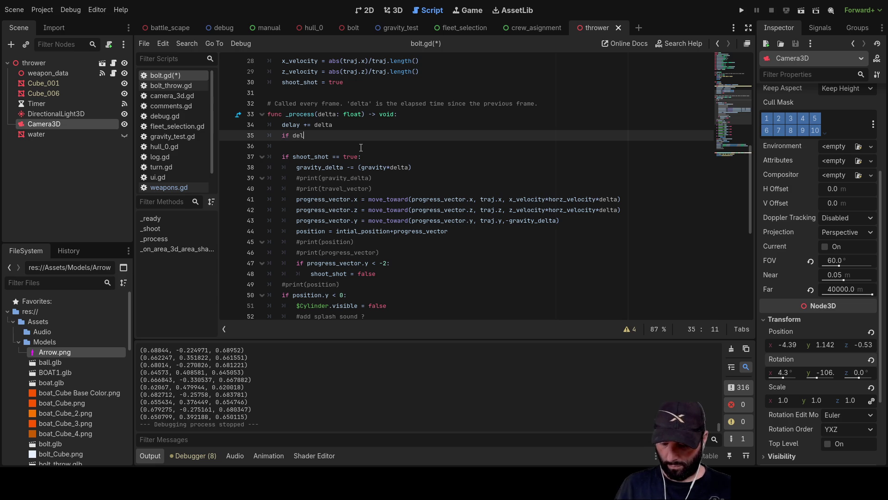
type(" > 1")
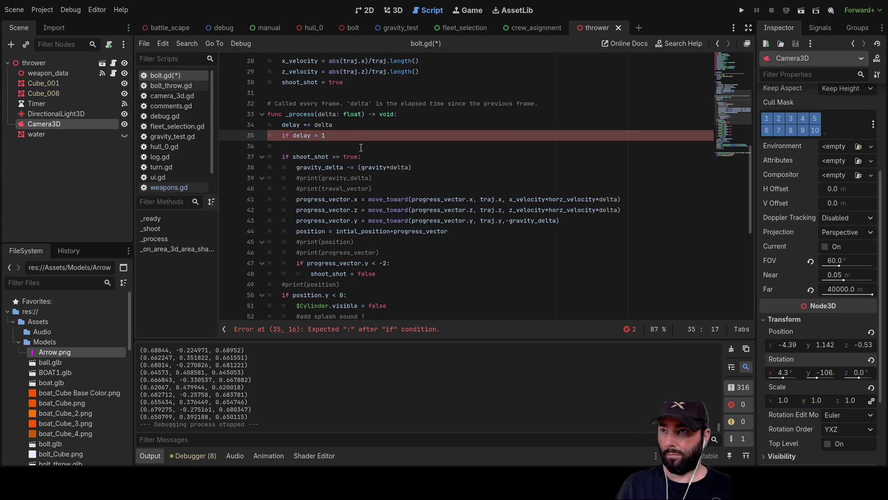
key("Return")
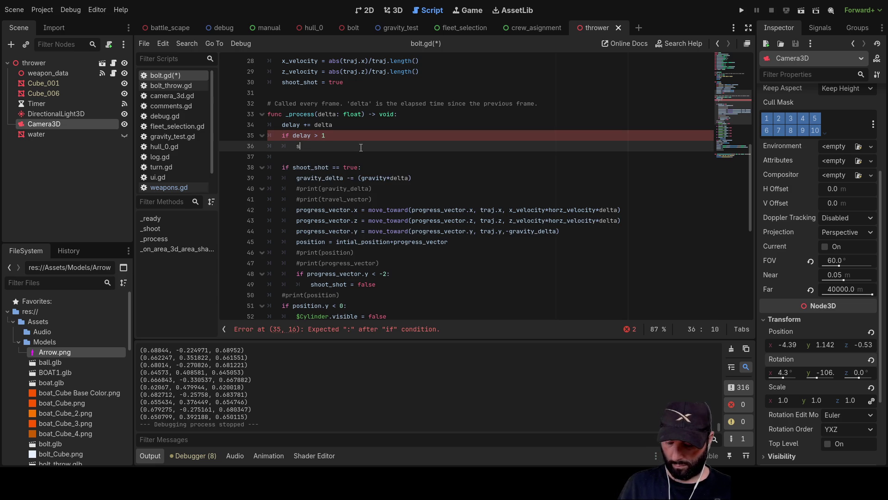
Try a traj_adj() call inside the if block, then delete it, leaving the block empty
type("hoot")
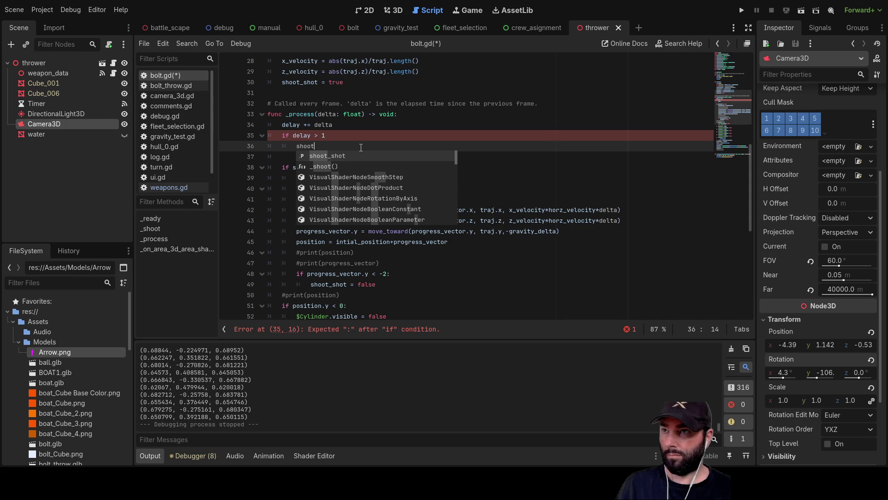
scroll(361, 147, "up", 7)
scroll(324, 176, "down", 6)
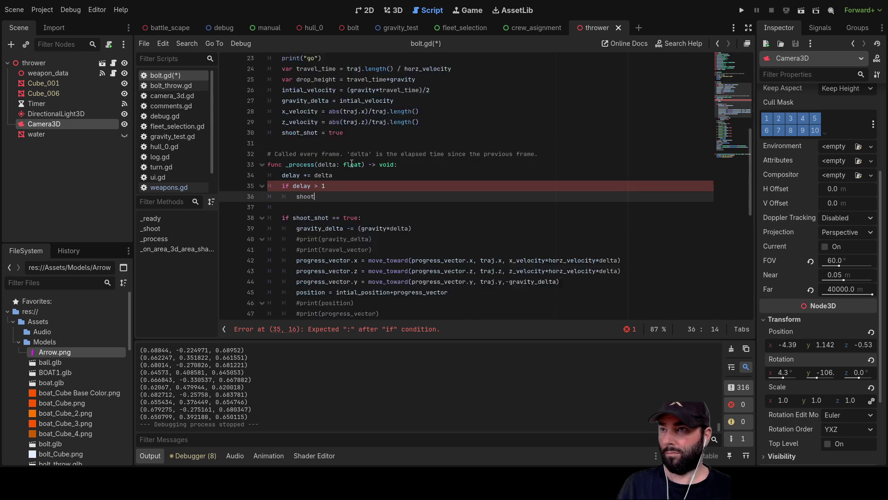
double_click(306, 177)
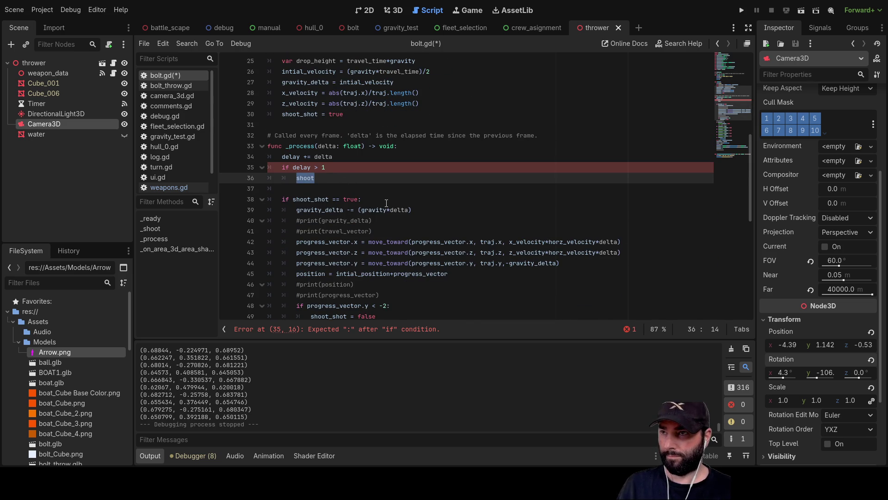
type("traj_adj")
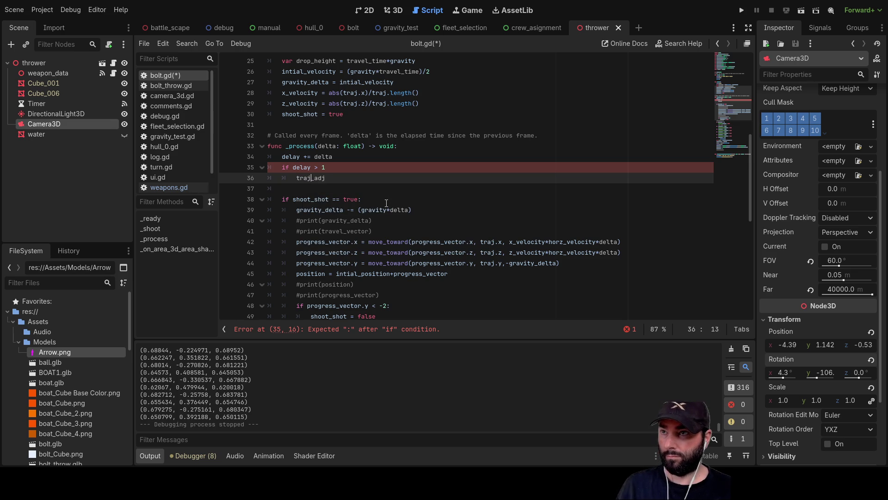
type("()")
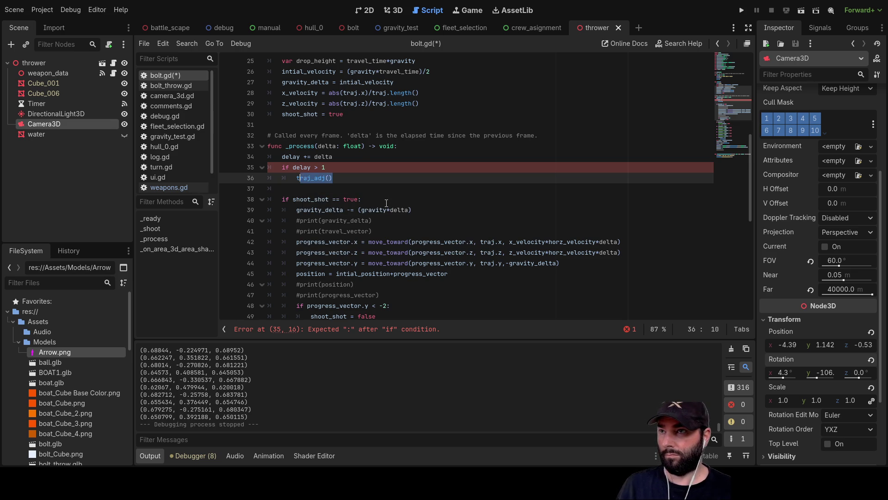
key("Up")
key("Left")
key("Left")
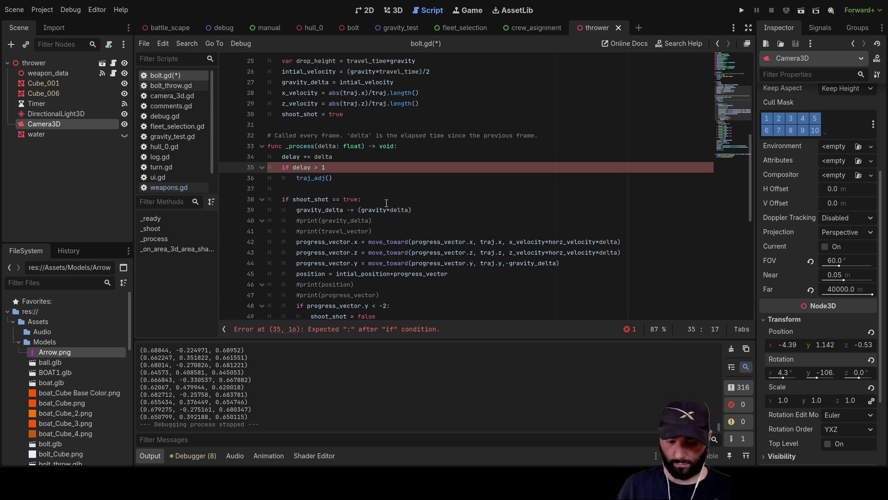
type(":")
left_click_drag(344, 177, 292, 181)
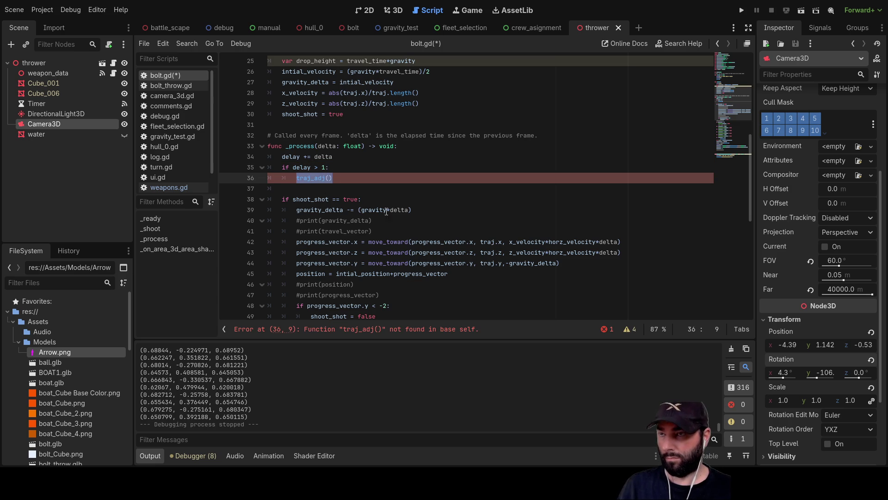
key("BackSpace")
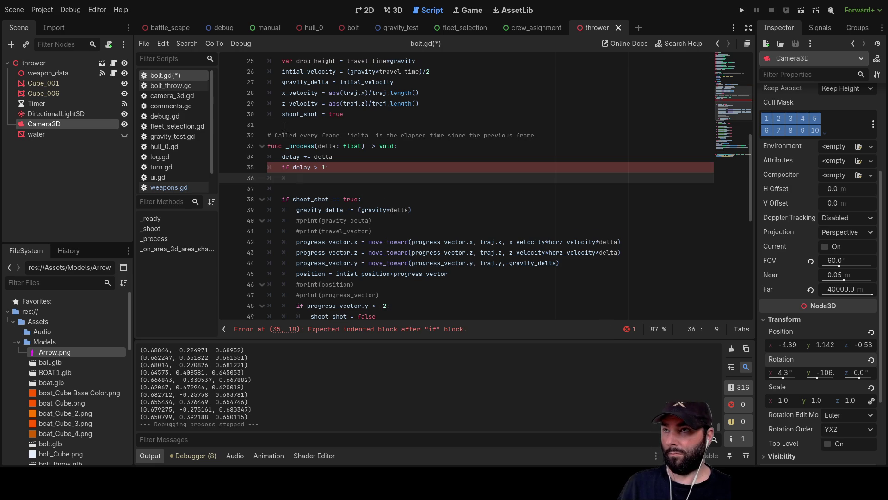
Insert blank lines after the _shoot function to make room for a new function
left_click(284, 126)
key("Return")
key("Return")
key("Return")
left_click(340, 135)
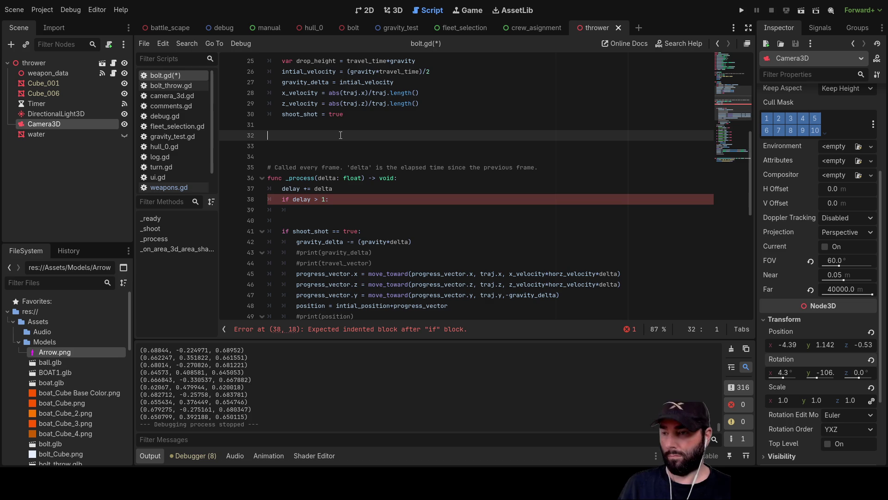
Declare 'func _traj_adj():' and call _traj_adj() inside the if delay > 1 block
type("func _")
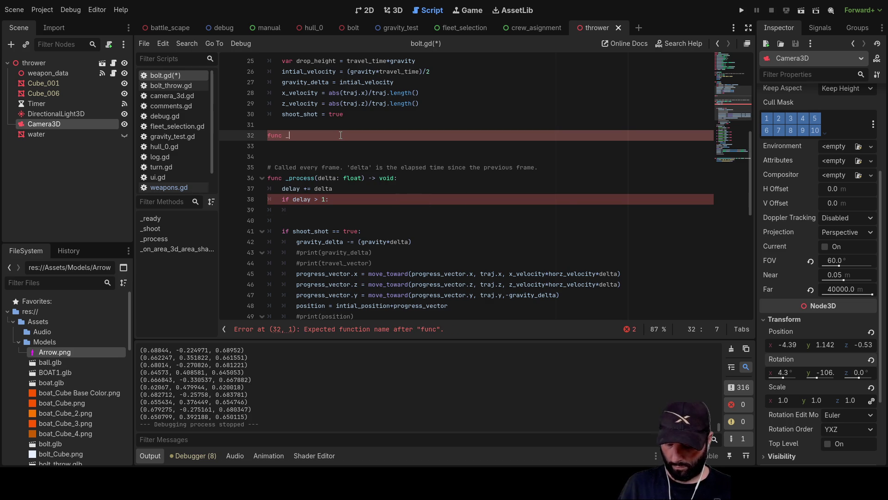
type("traj_adj()")
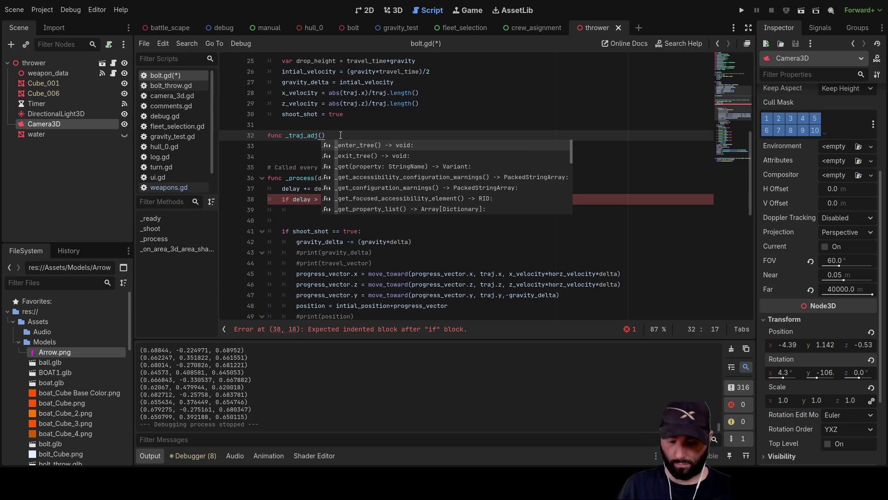
type(":")
key("Return")
double_click(318, 135)
key("ctrl+c")
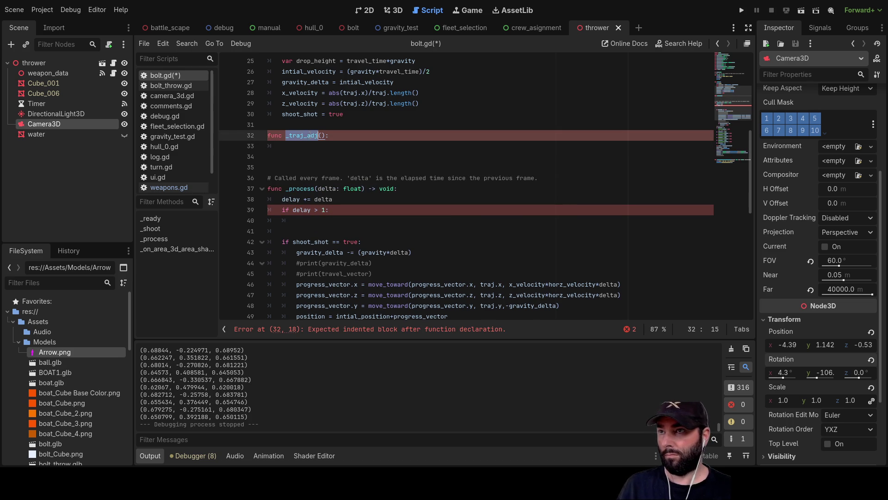
left_click(322, 221)
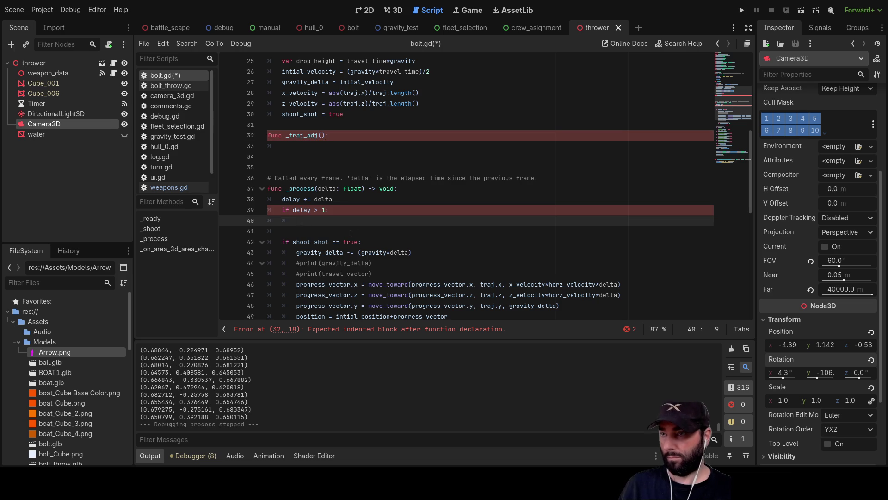
key("ctrl+v")
type("()")
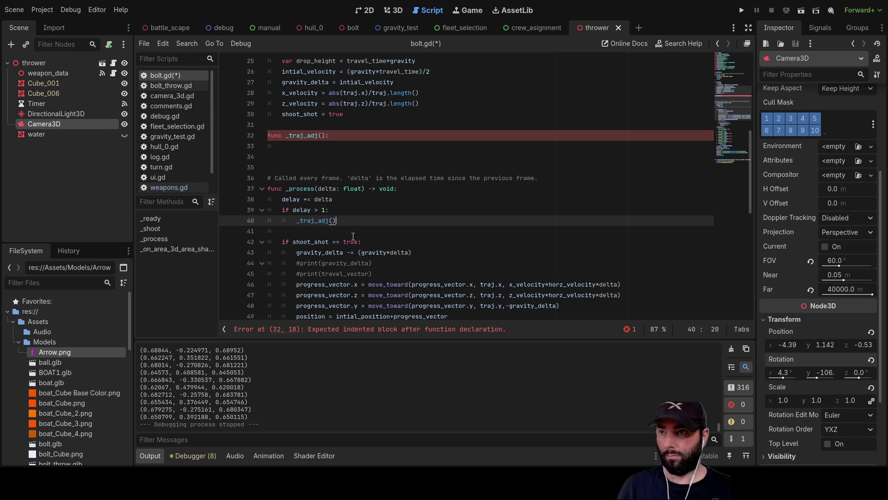
Move the movement and rotation code out of _process into the _traj_adj body
left_click(353, 237)
scroll(314, 216, "down", 2)
mouse_move(280, 177)
left_mouse_down()
mouse_move(396, 188)
mouse_move(397, 232)
mouse_move(416, 240)
mouse_move(401, 255)
left_mouse_up()
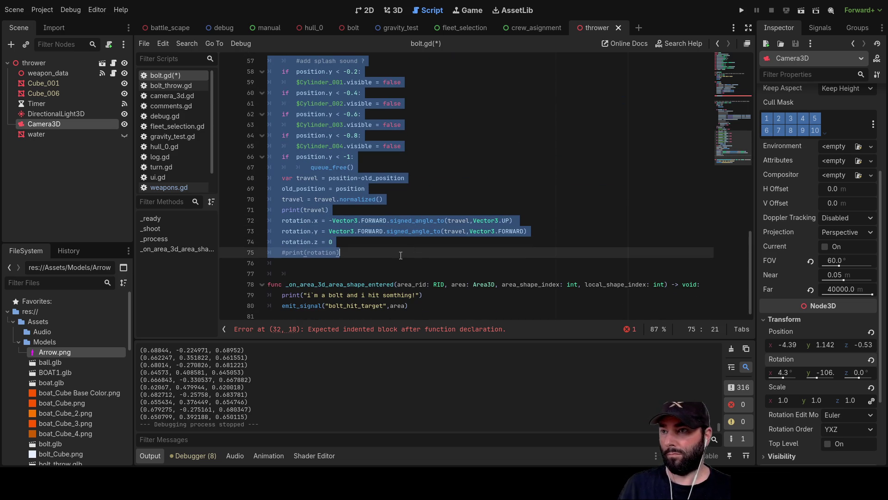
key("ctrl+x")
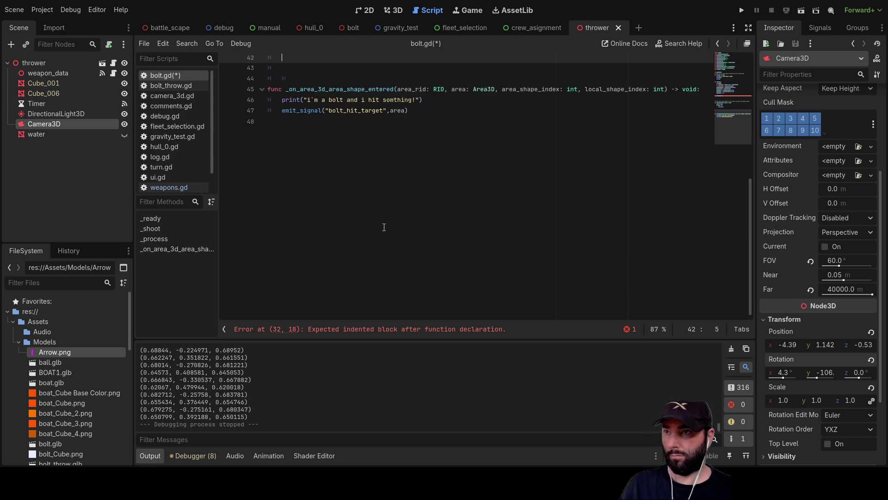
scroll(331, 210, "up", 8)
left_click(292, 254)
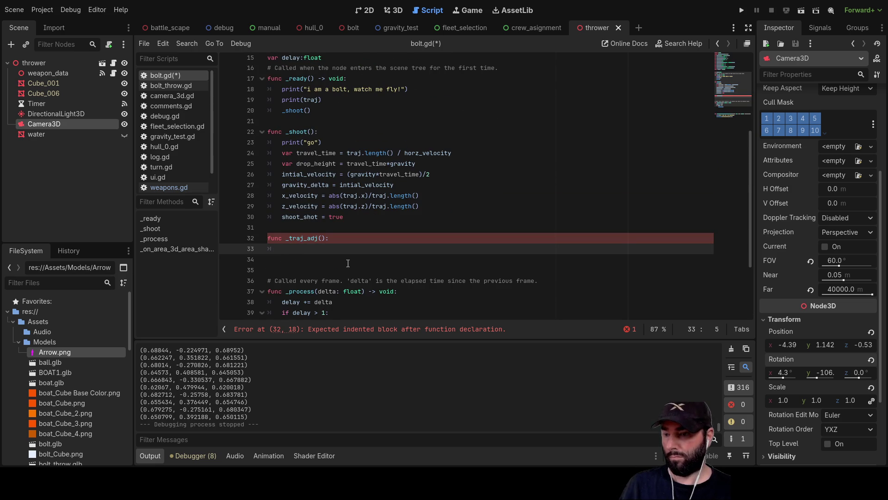
key("ctrl+v")
scroll(337, 186, "down", 4)
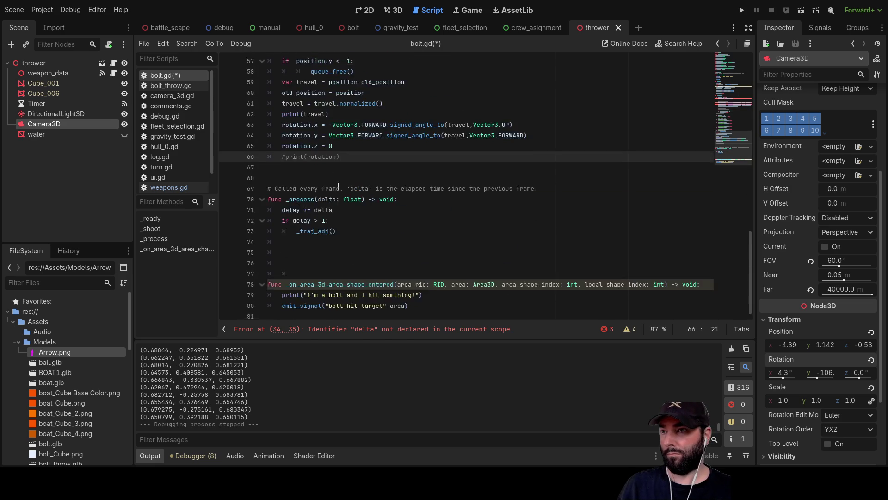
scroll(340, 192, "up", 10)
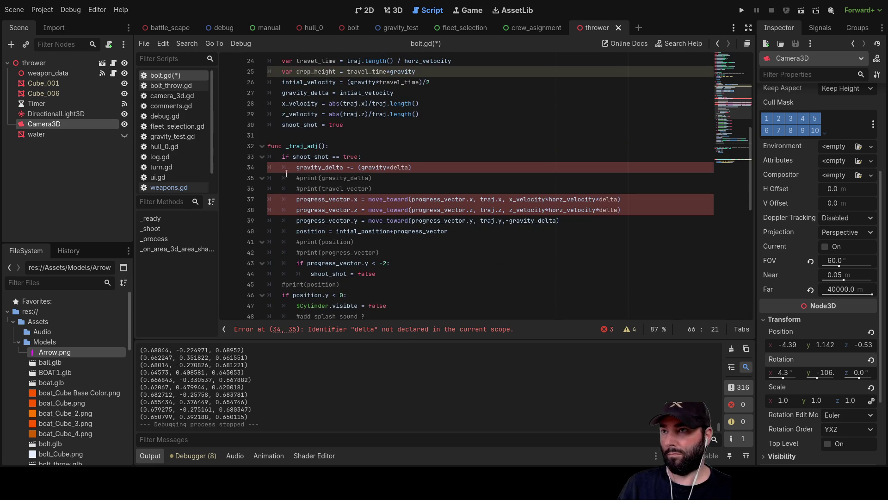
left_click(285, 168)
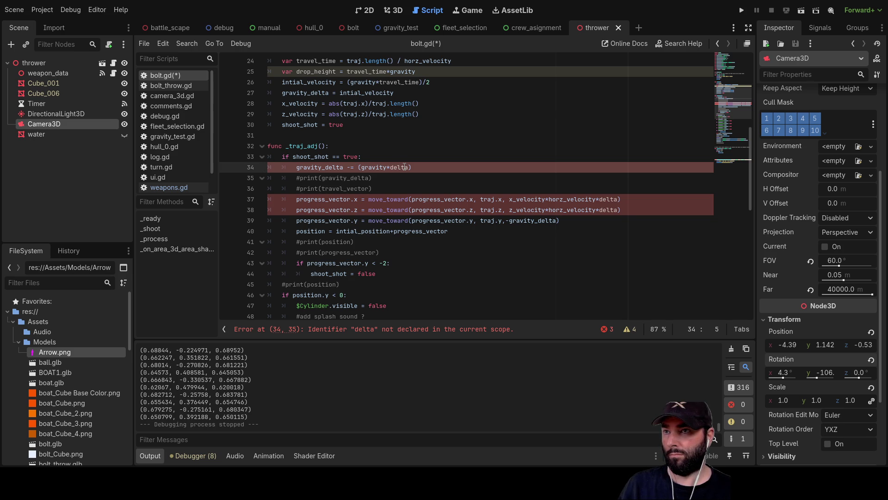
Pass delta through the _traj_adj parameter and call, remove the extra blank lines, and run the project
left_click(321, 146)
type("delta")
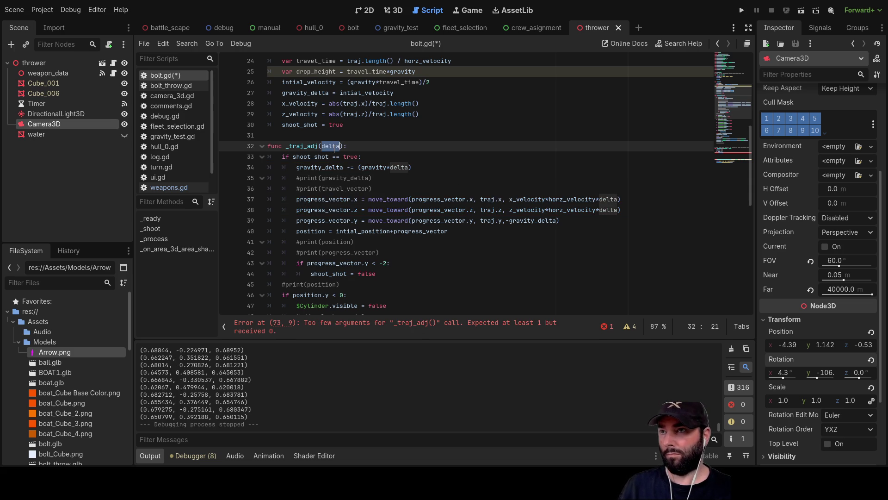
scroll(346, 161, "down", 10)
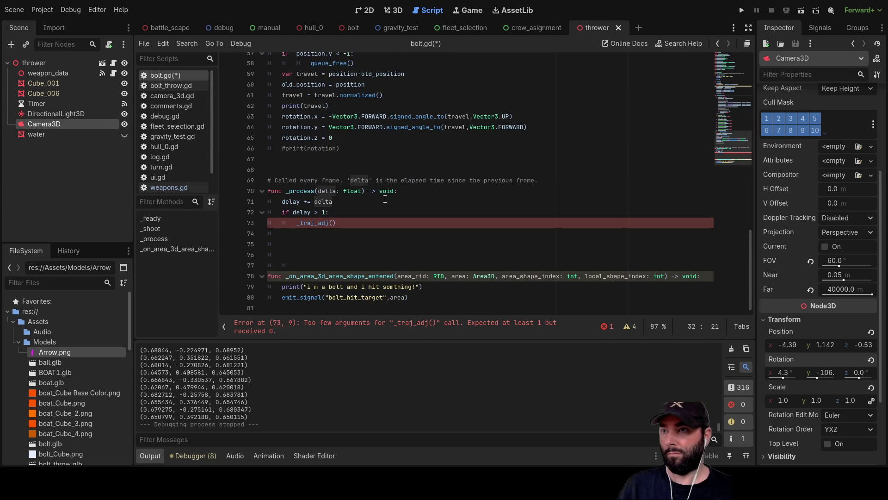
left_click(333, 223)
type("delta")
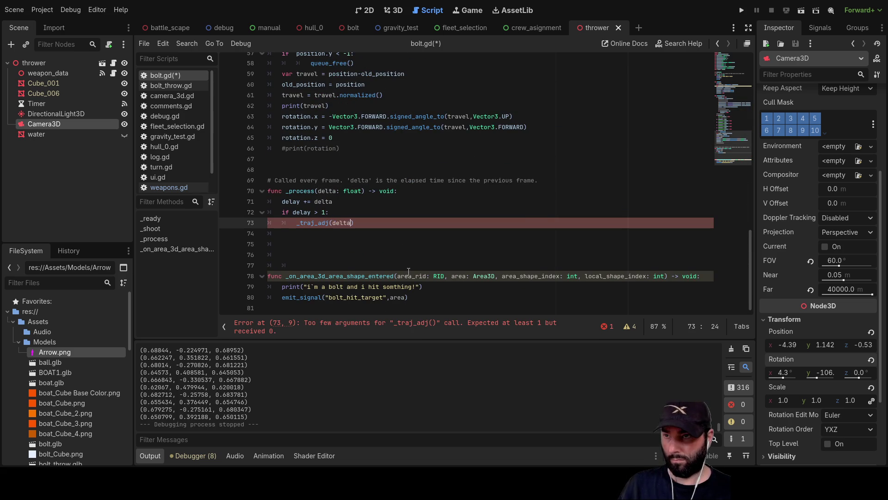
left_click(291, 250)
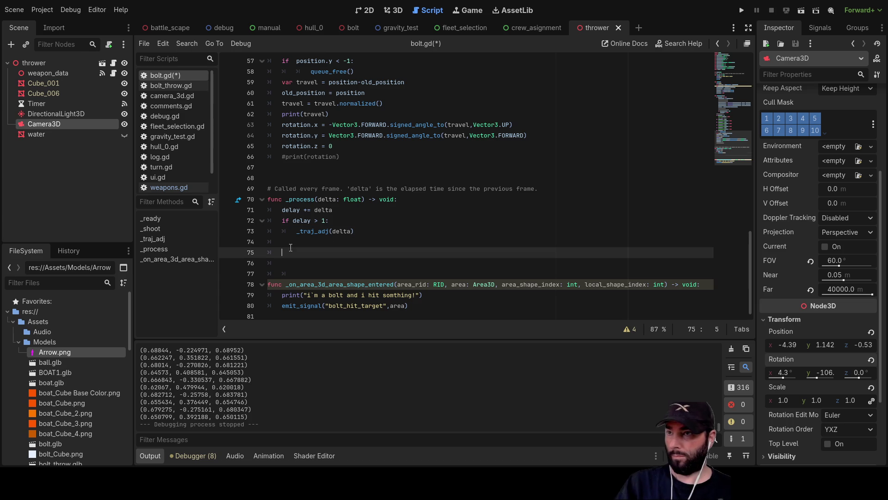
key("BackSpace")
key("BackSpace")
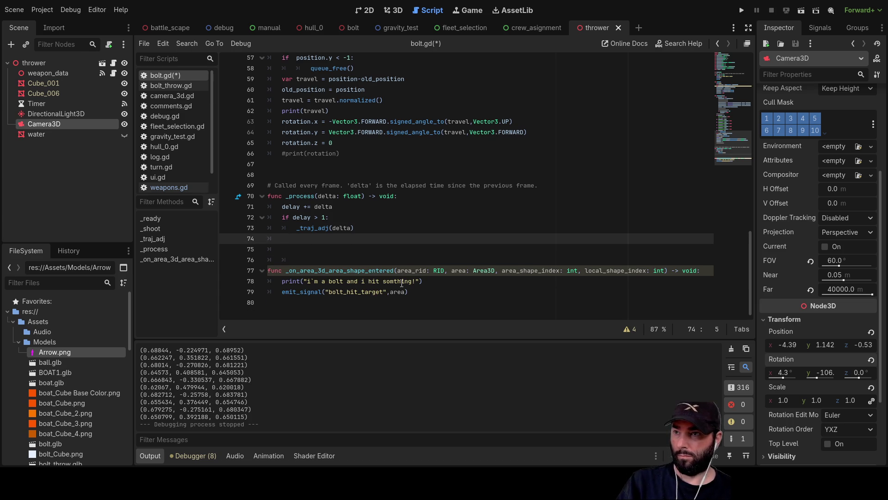
key("Delete")
scroll(712, 97, "up", 5)
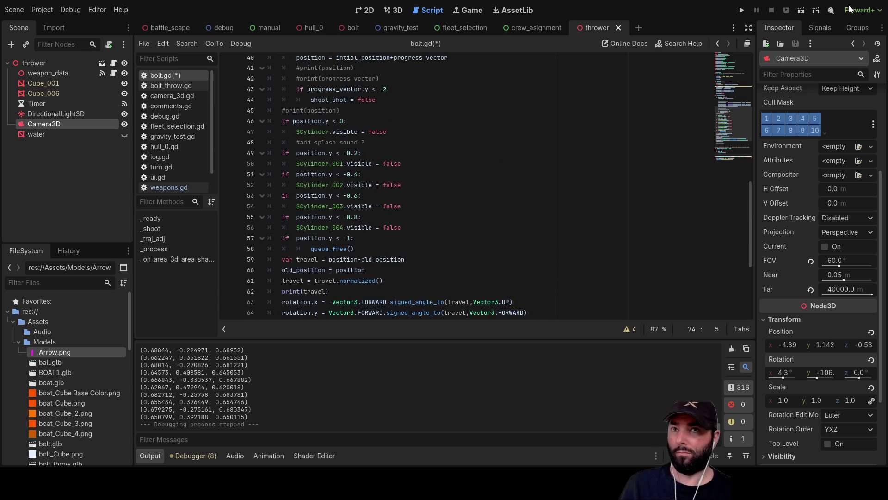
left_click(802, 10)
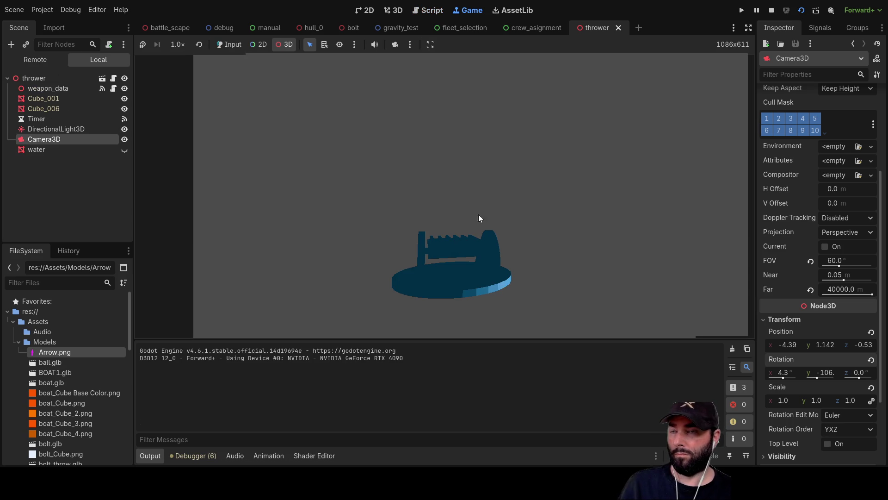
Fire three bolts in the running thrower scene, then stop it with F8
left_click(412, 210)
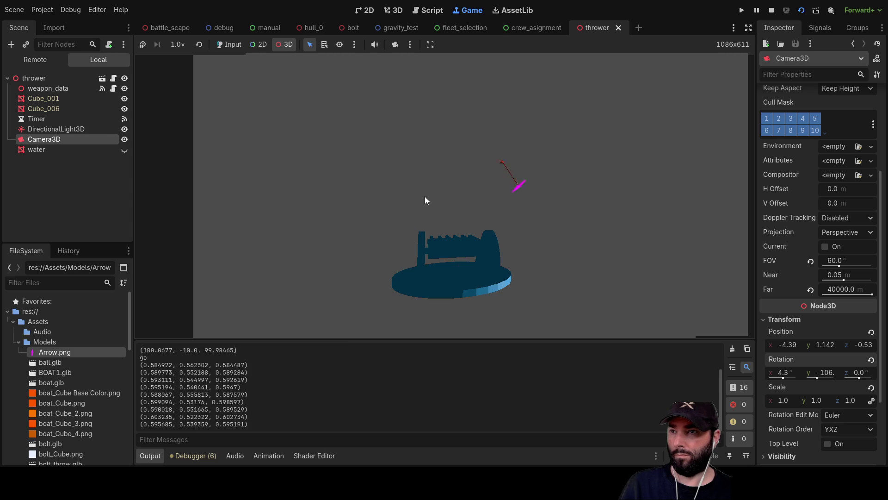
left_click(463, 192)
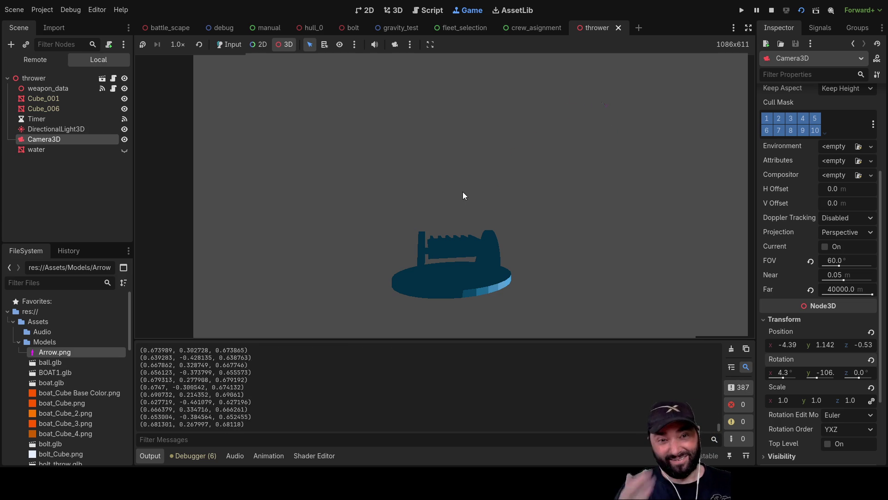
left_click_drag(463, 192, 742, 78)
key("F8")
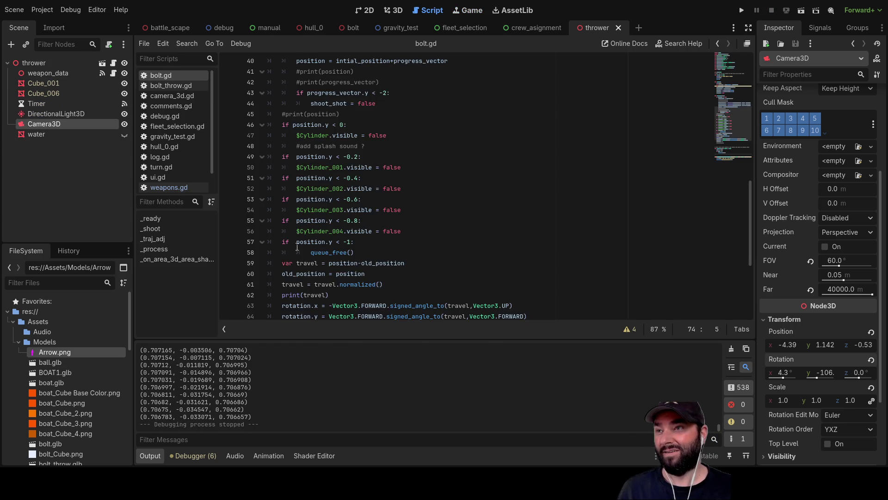
Add 'delay = 0' under the _traj_adj(delta) call in _process and rerun the thrower scene
scroll(289, 252, "up", 10)
scroll(333, 245, "down", 5)
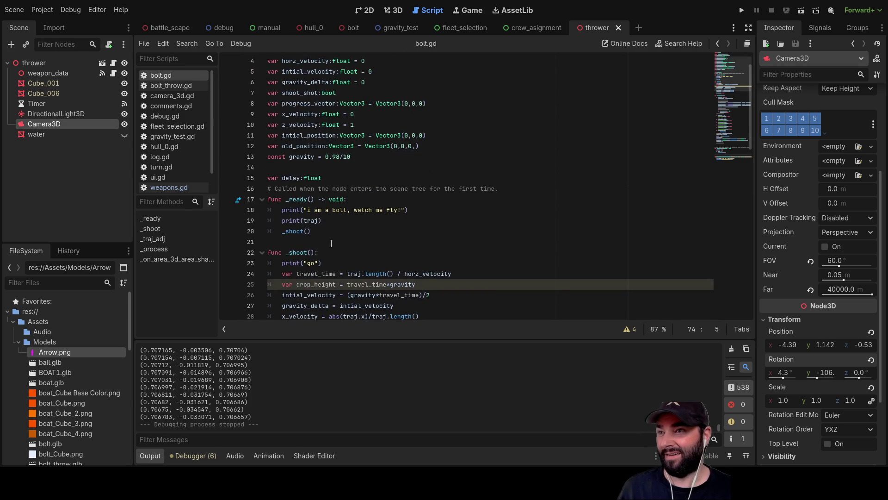
scroll(346, 229, "down", 9)
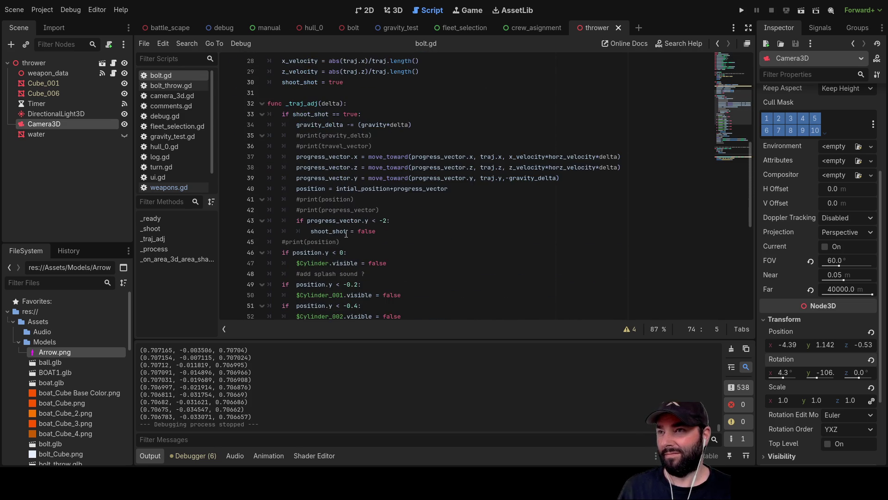
scroll(341, 230, "down", 4)
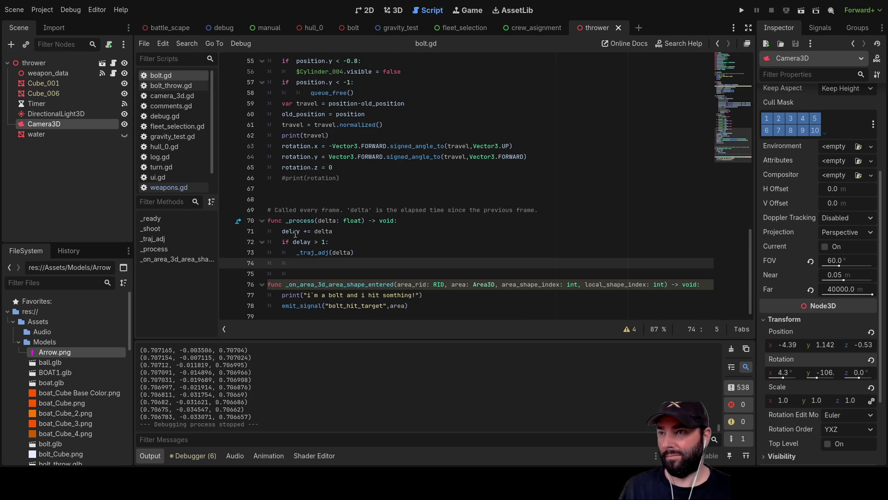
double_click(308, 242)
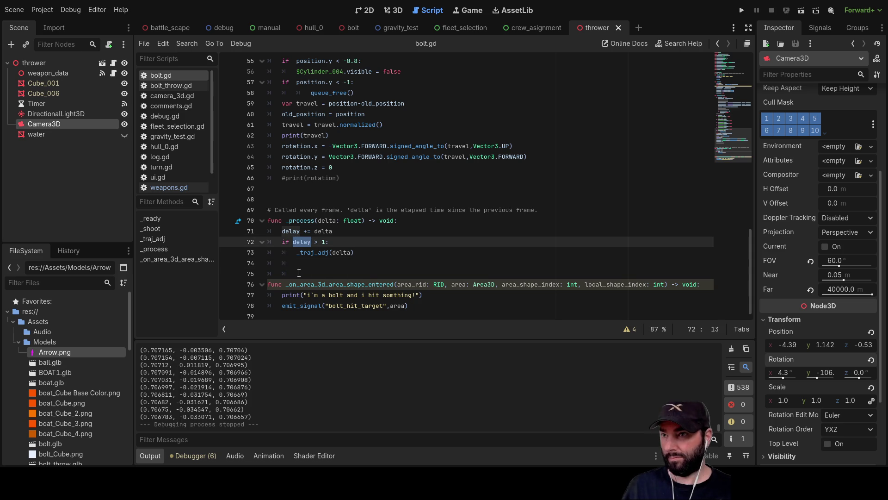
left_click(299, 261)
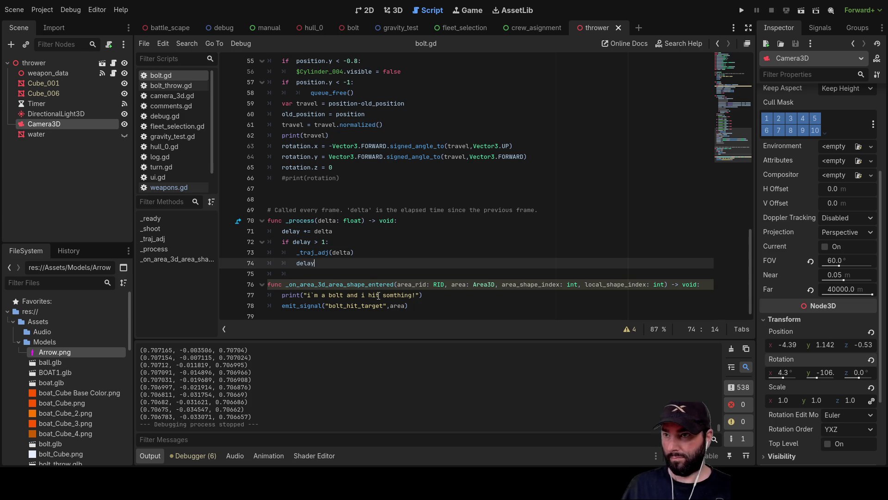
left_click(375, 242)
left_click(800, 13)
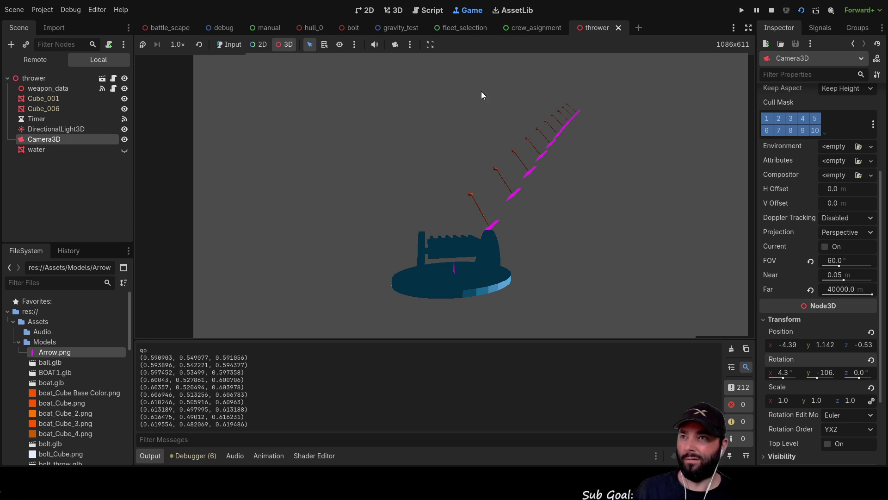
Take over the game camera to inspect the downward-pointing magenta bolts, then stop the game
left_click(394, 44)
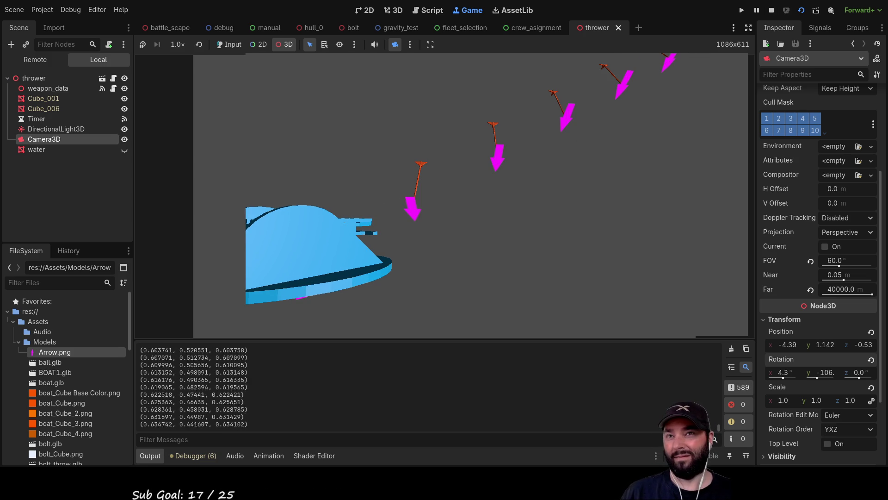
key("F8")
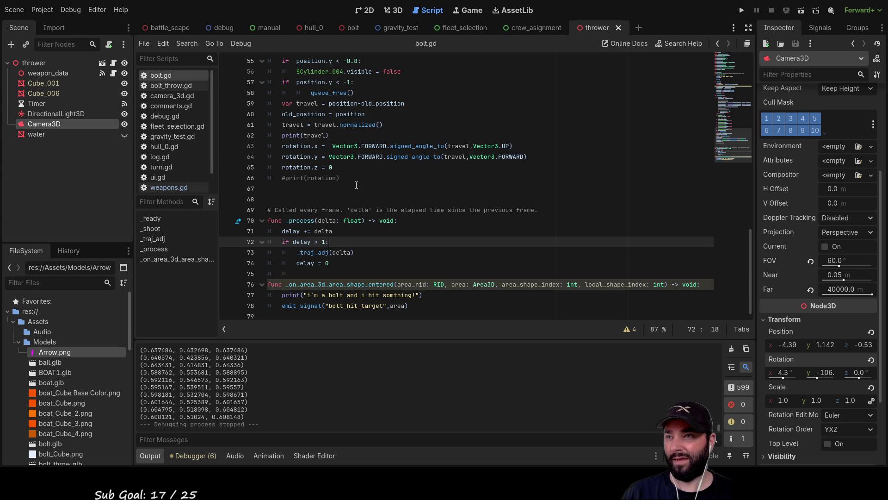
Replace FORWARD with RIGHT in line 64's rotation.y expression
left_click(343, 167)
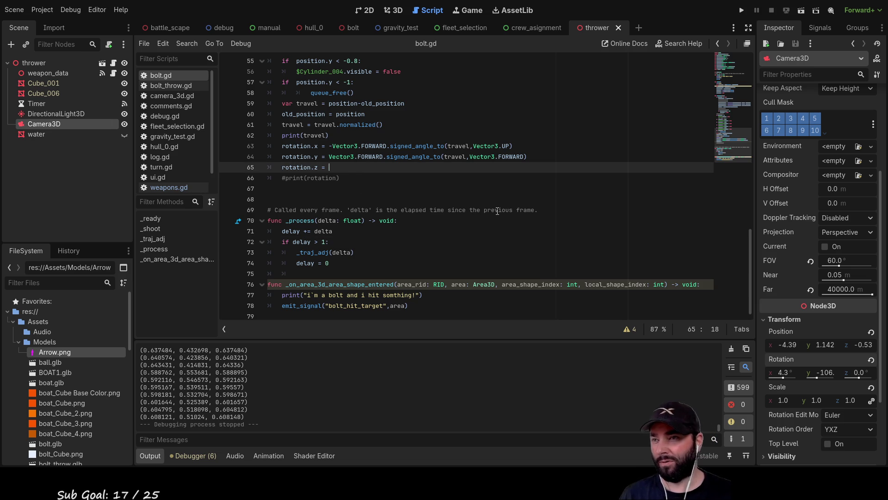
key("Up")
key("shift+Right")
key("shift+Right")
key("shift+Right")
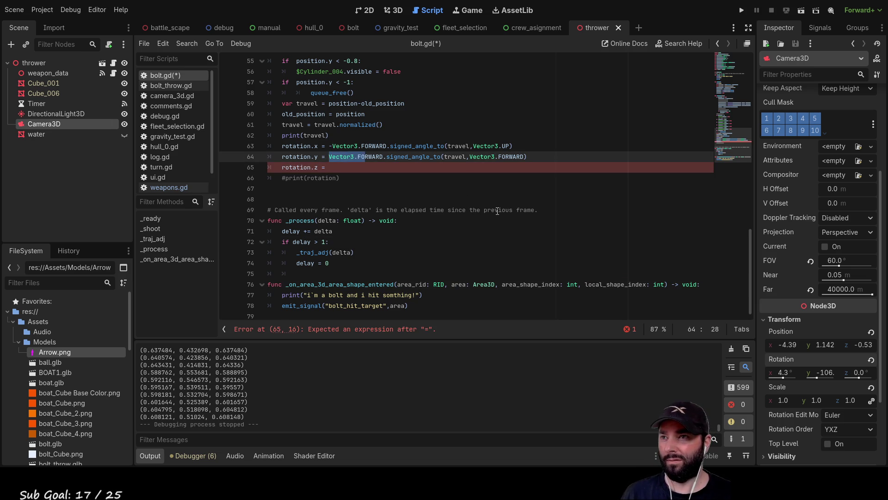
key("Right")
key("Right")
key("Right")
key("BackSpace")
key("BackSpace")
key("BackSpace")
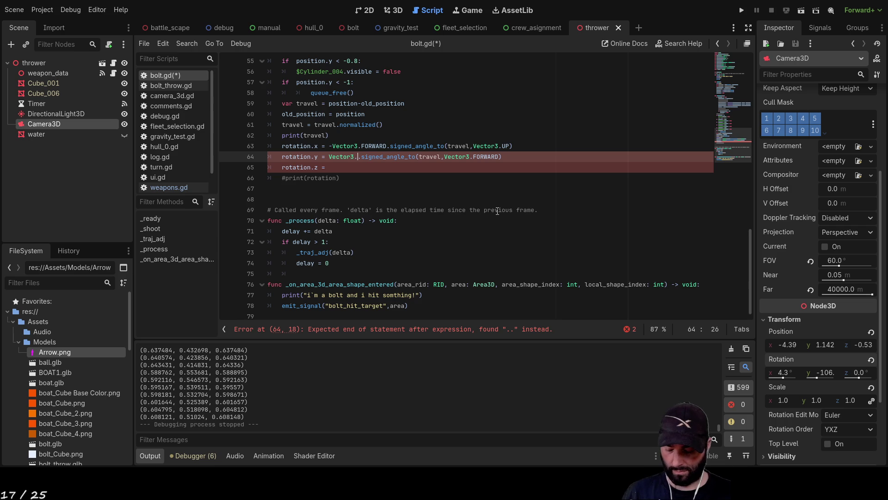
type("right")
key("Return")
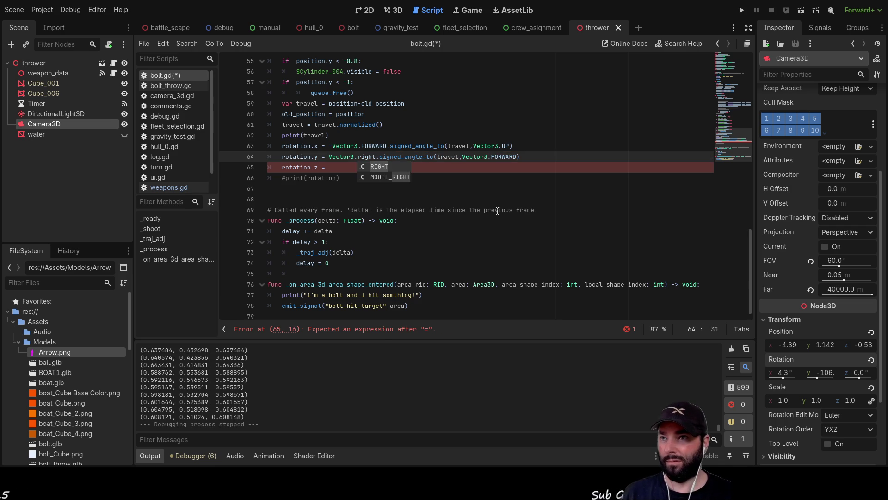
Start line 65's rotation.z value as Vector3.FORWARD, fixing the mistyped vector name
key("Down")
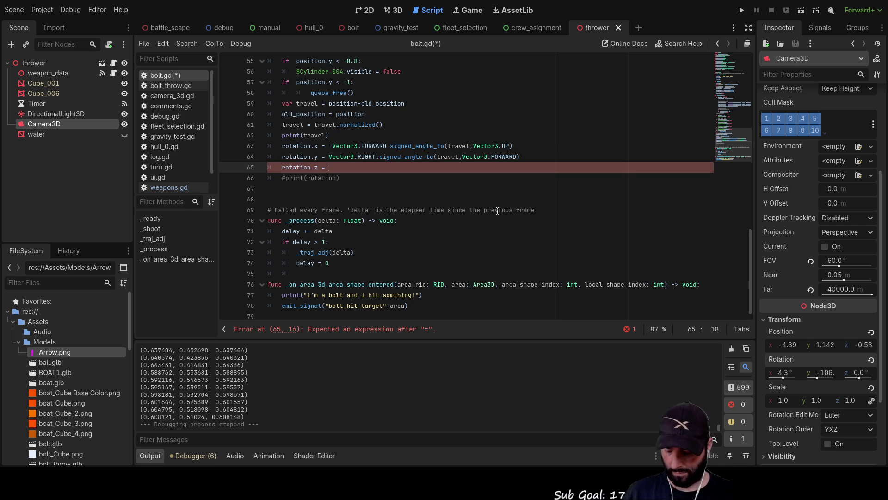
type("vector")
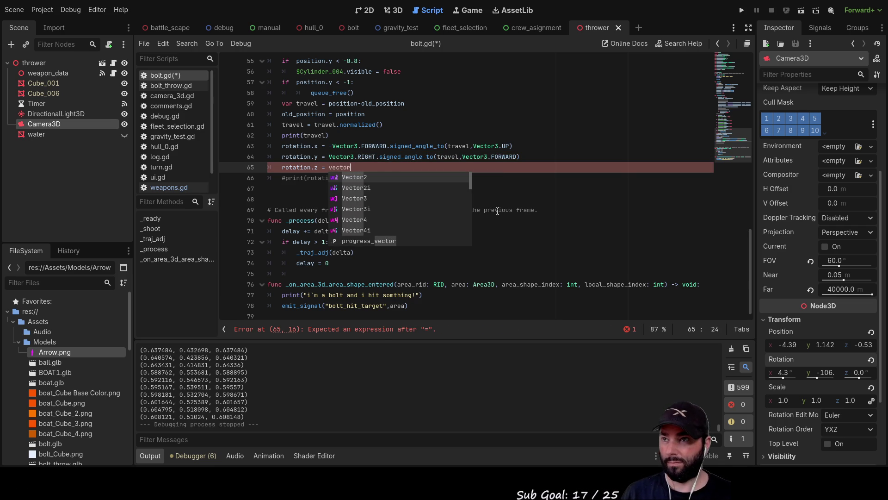
type("3")
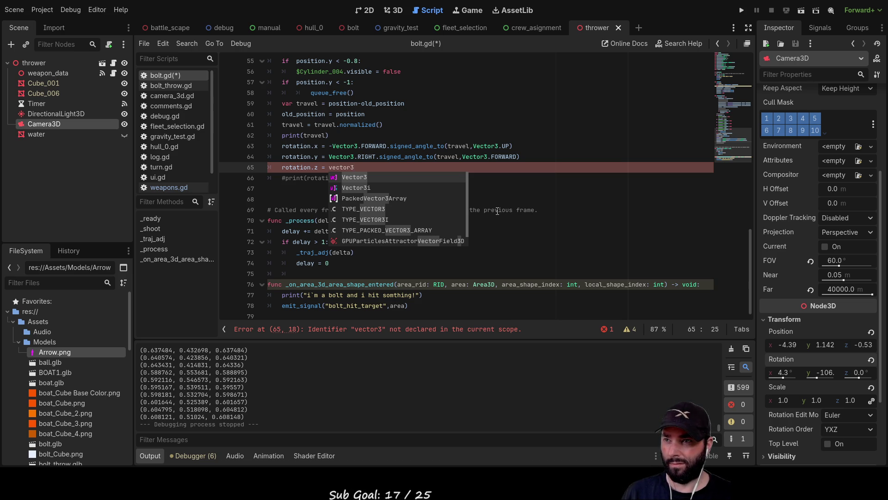
type(".f")
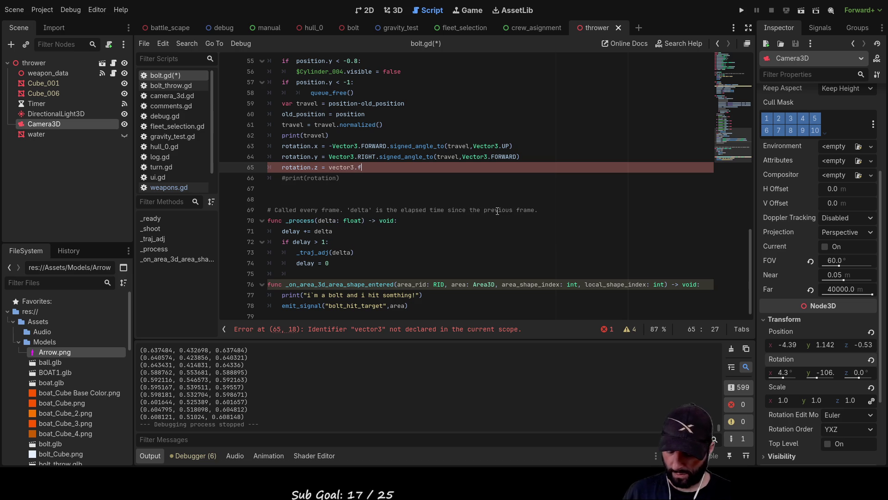
type("o")
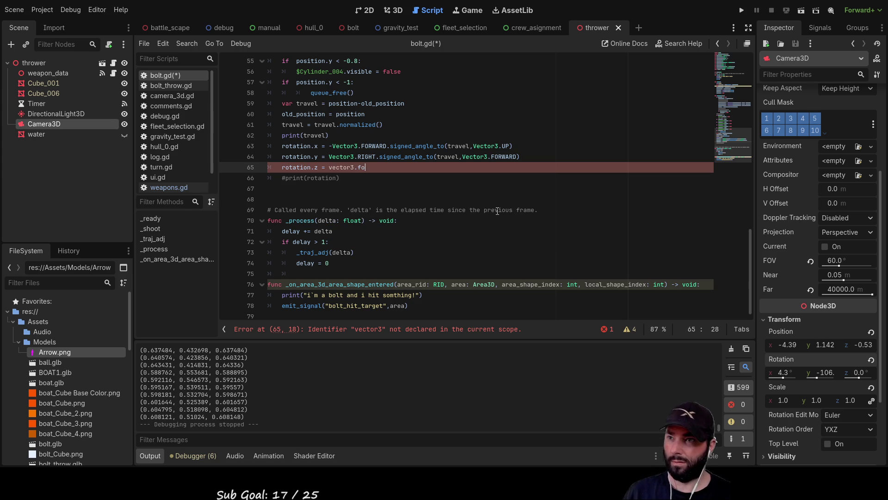
type("r")
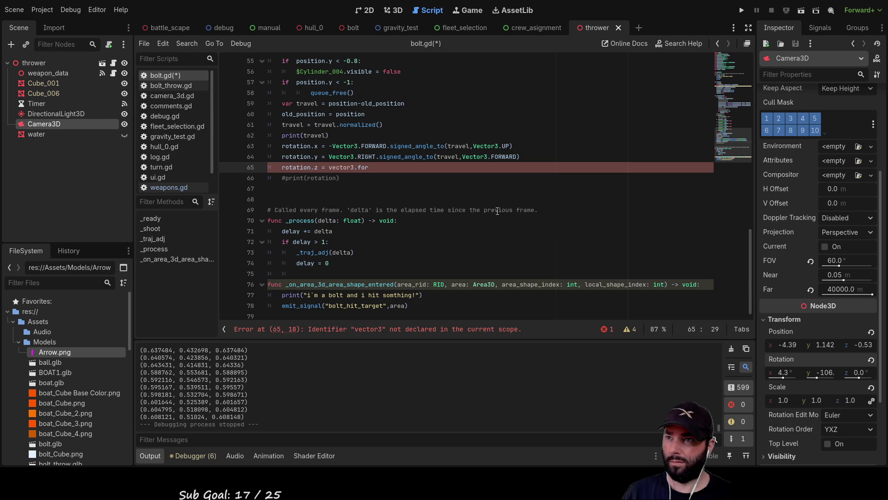
key("Left")
key("Left")
key("Left")
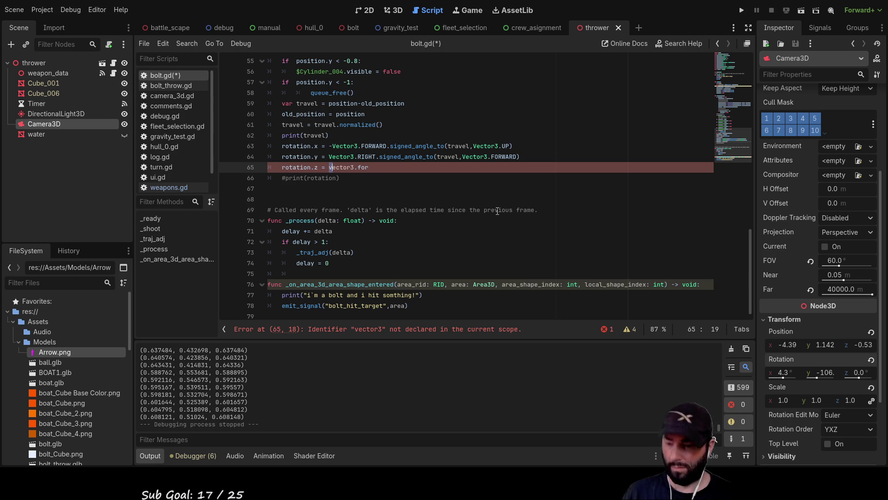
key("BackSpace")
type("V")
key("Right")
key("Right")
key("Right")
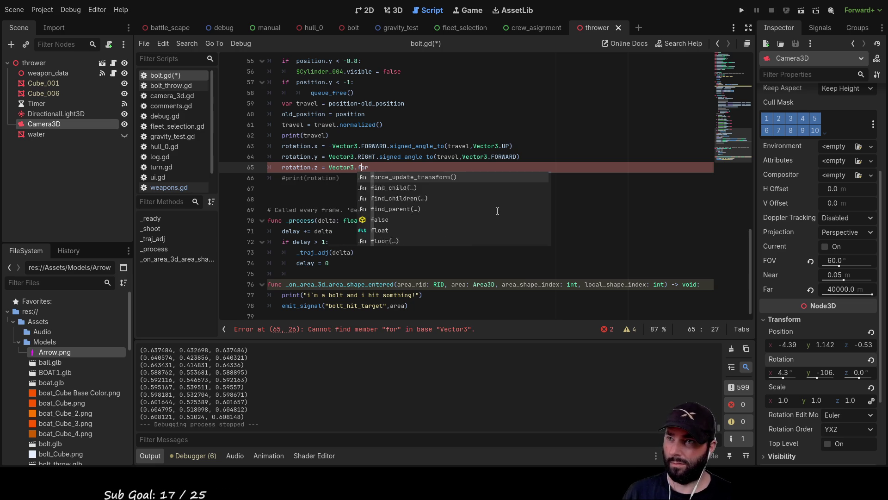
key("BackSpace")
key("BackSpace")
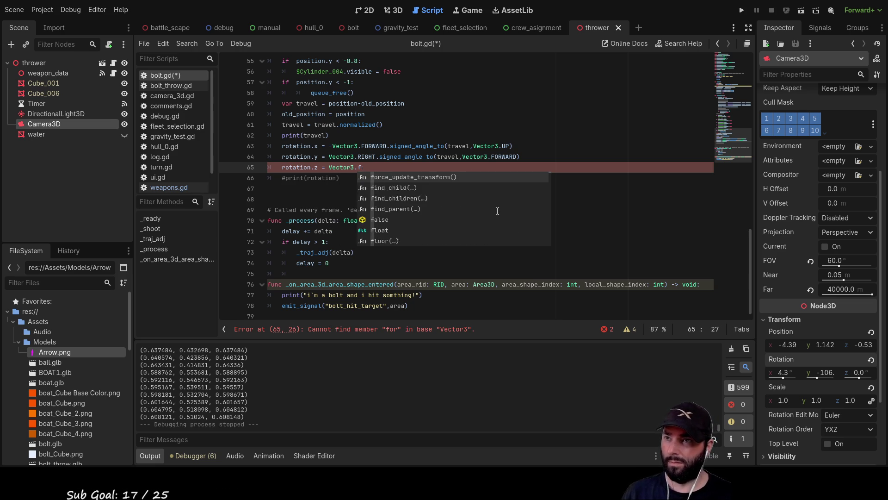
key("Delete")
type("for")
key("Return")
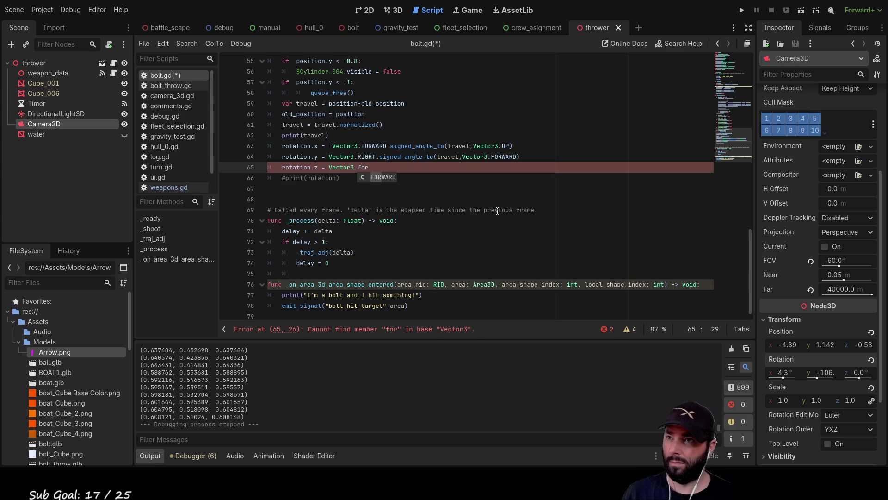
Change line 64's rotation.y vector from RIGHT back to FORWARD
key("Up")
key("BackSpace")
key("BackSpace")
key("BackSpace")
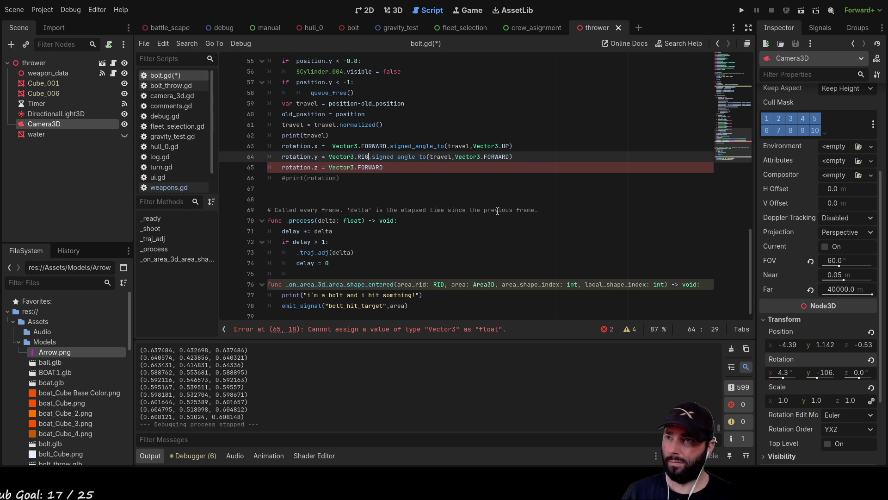
type("for")
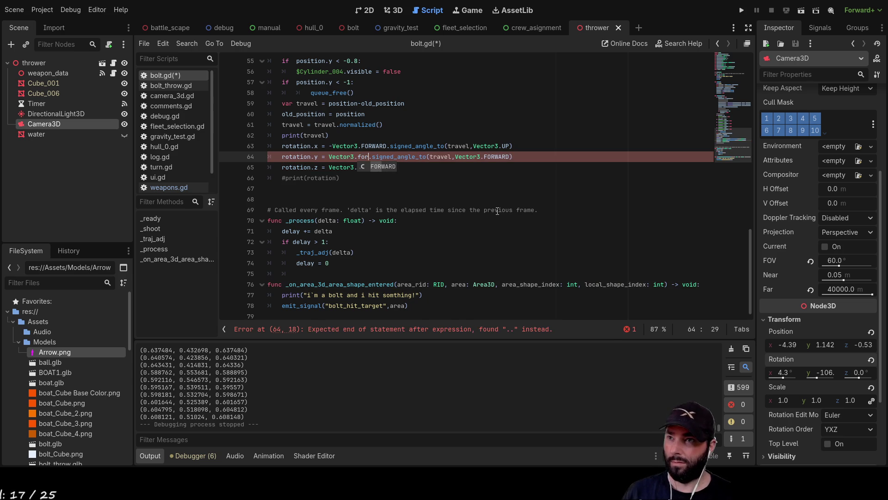
key("Return")
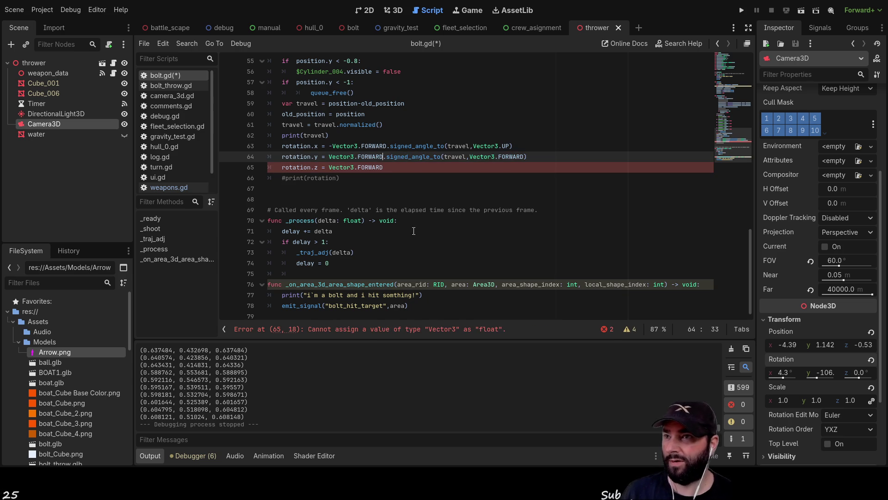
Copy .signed_angle_to(travel, Vector3.FORWARD) onto line 65 and change its axis to RIGHT
left_click_drag(529, 156, 384, 156)
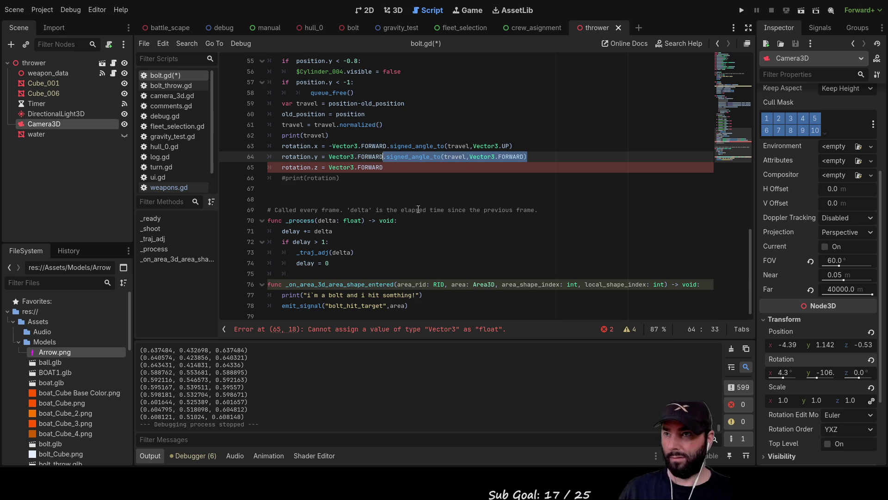
key("ctrl+c")
left_click(400, 167)
key("ctrl+v")
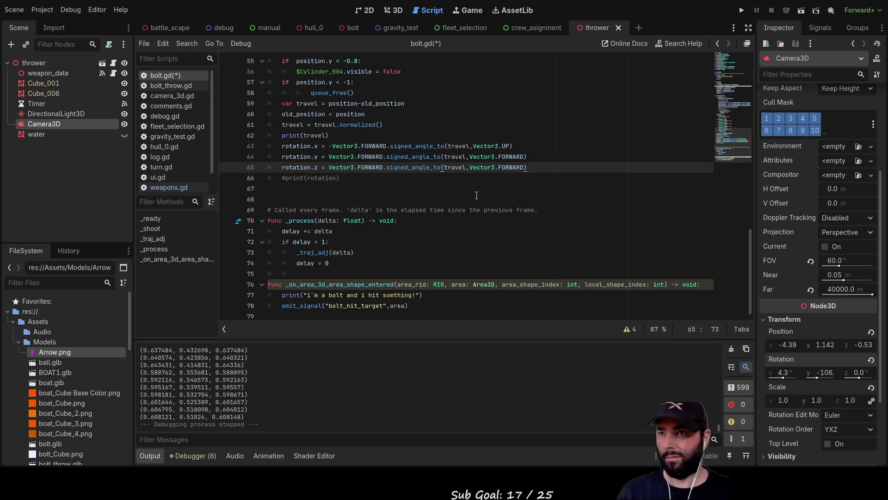
double_click(513, 167)
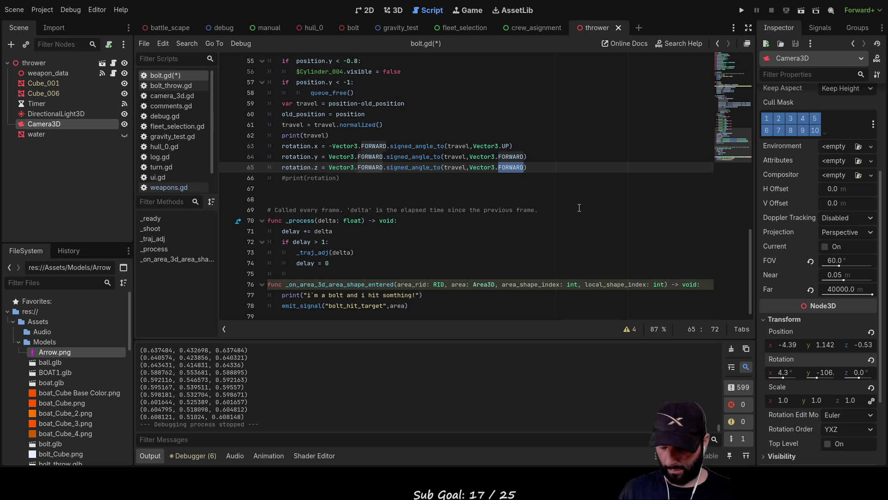
type("right")
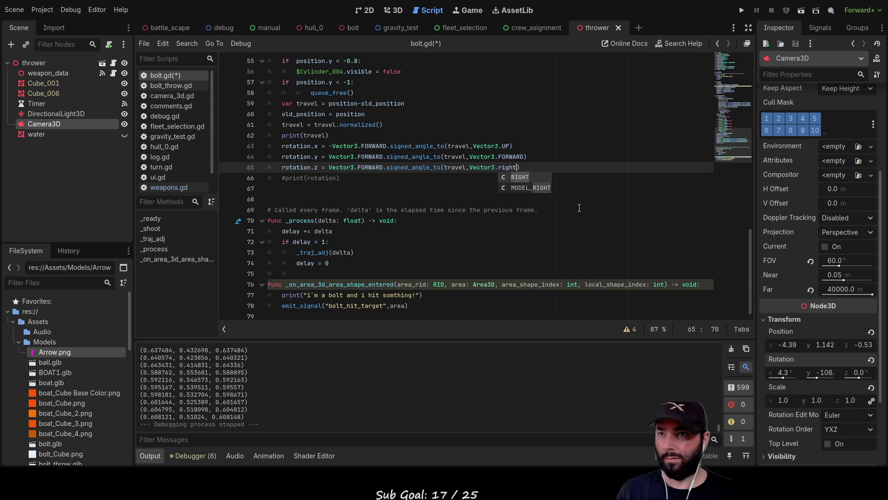
key("Return")
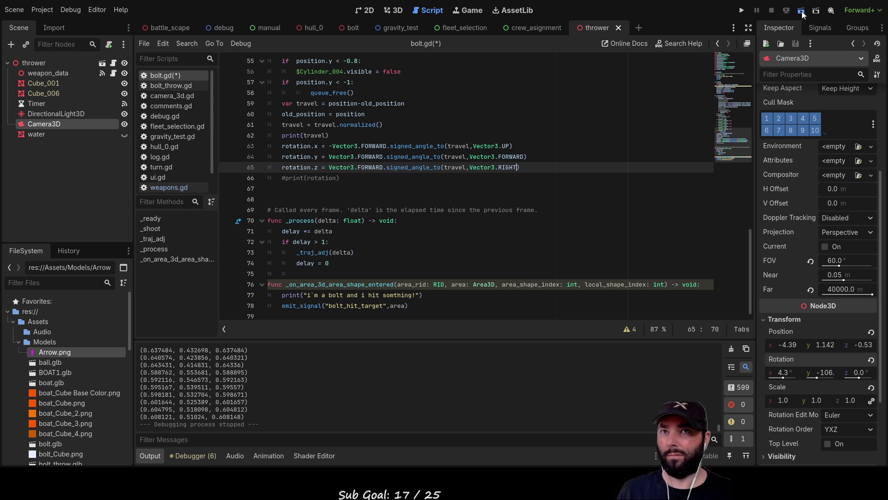
Run the thrower scene with RIGHT as the z-rotation axis, watch the bolts, then stop
left_click(801, 11)
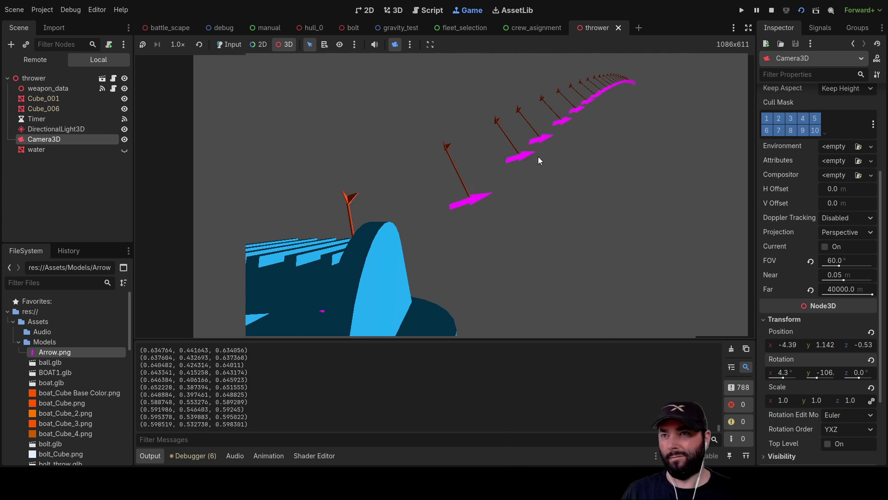
key("F8")
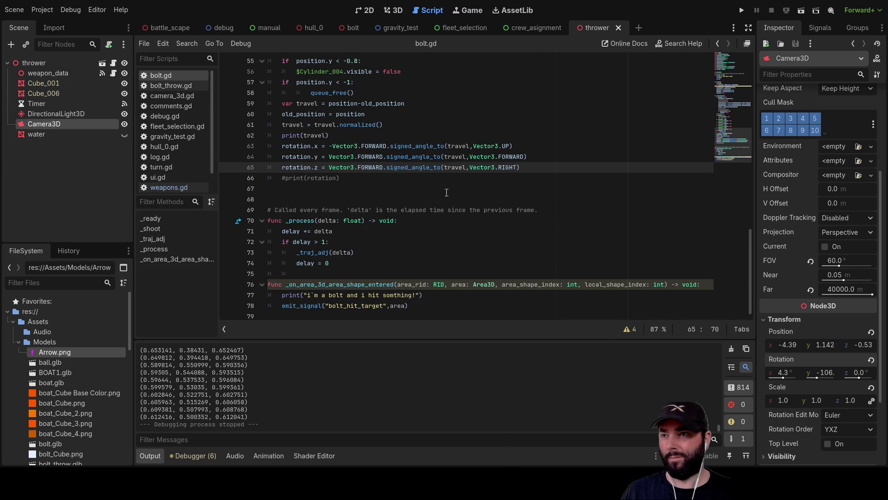
scroll(369, 249, "up", 6)
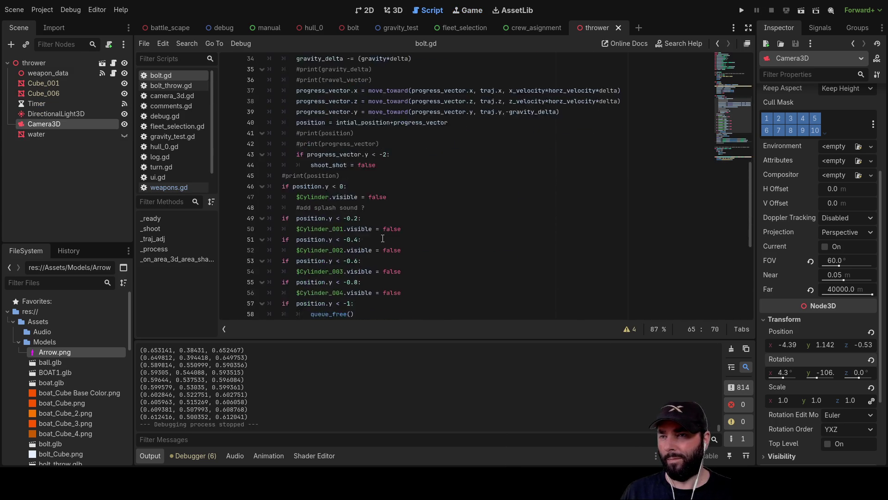
scroll(386, 228, "down", 5)
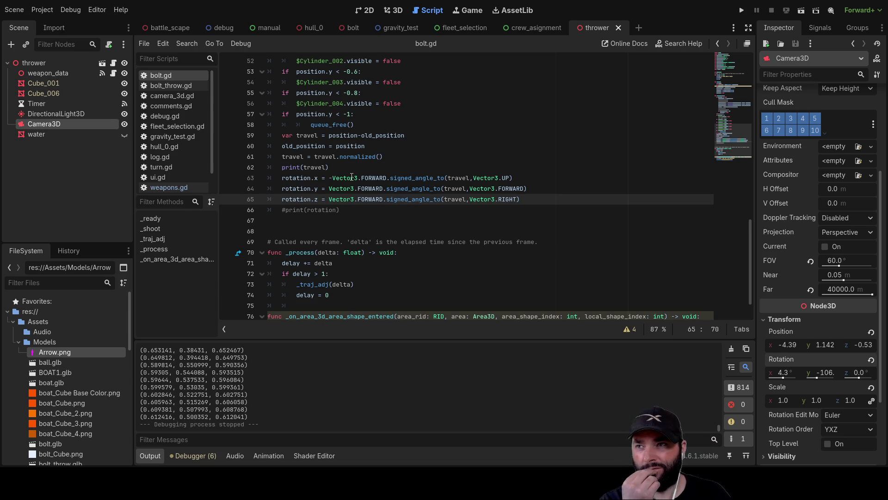
left_click_drag(332, 178, 383, 178)
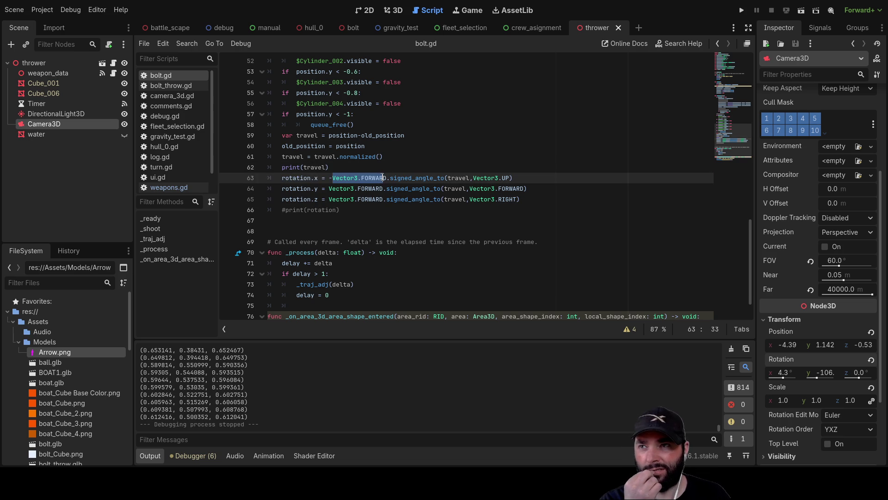
double_click(458, 177)
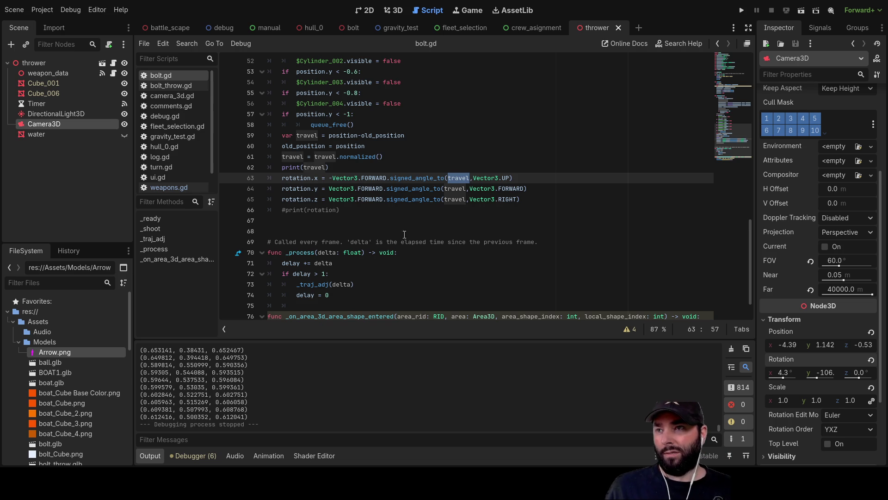
left_click(377, 189)
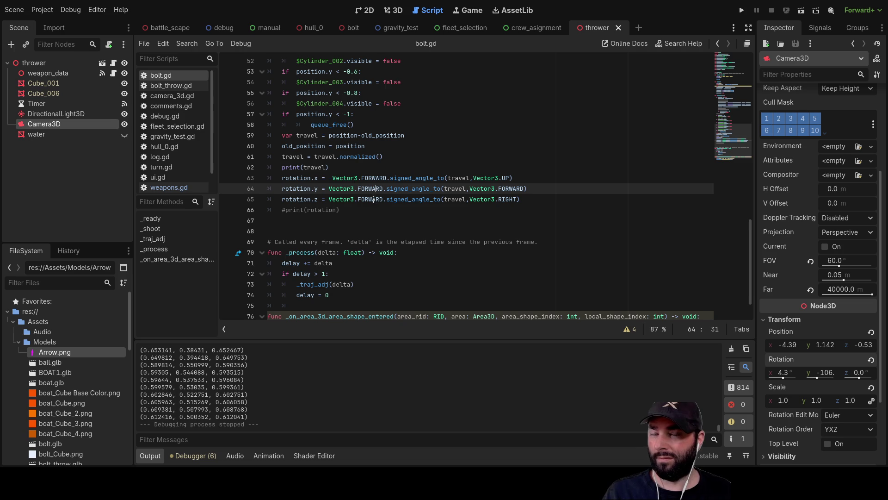
Select the thrower node and expand its Transform properties in the Inspector
left_click(35, 65)
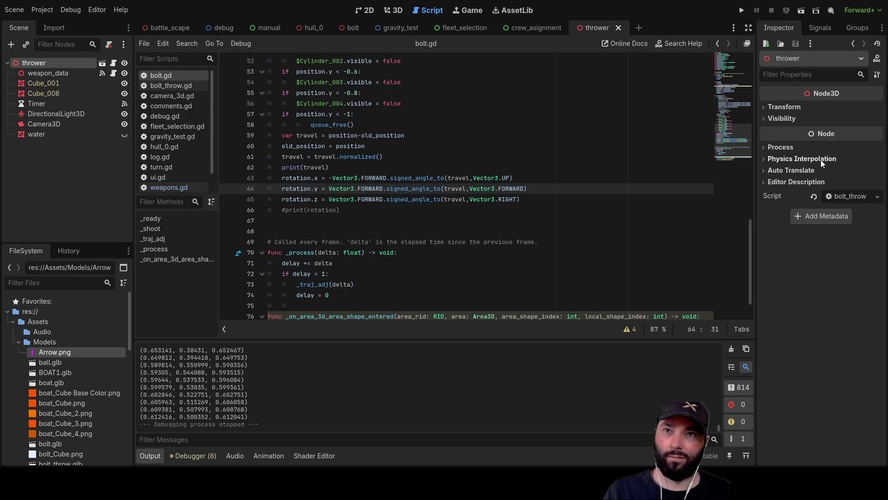
left_click(784, 107)
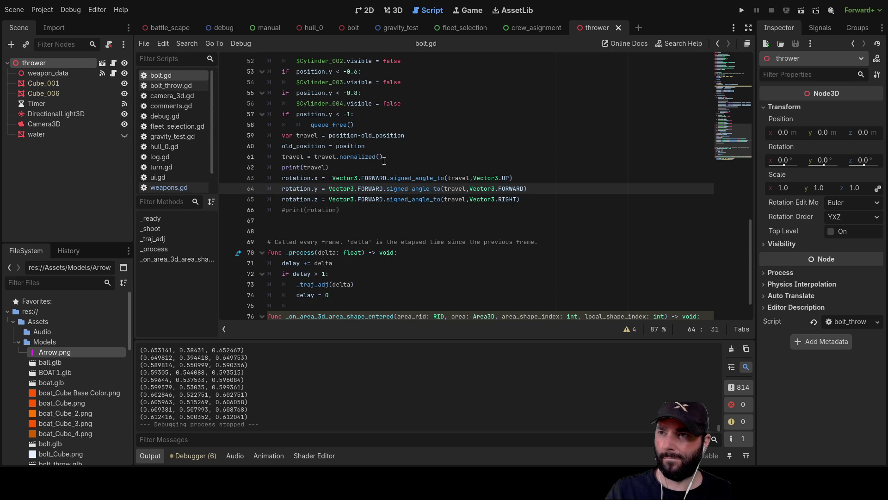
left_click(398, 212)
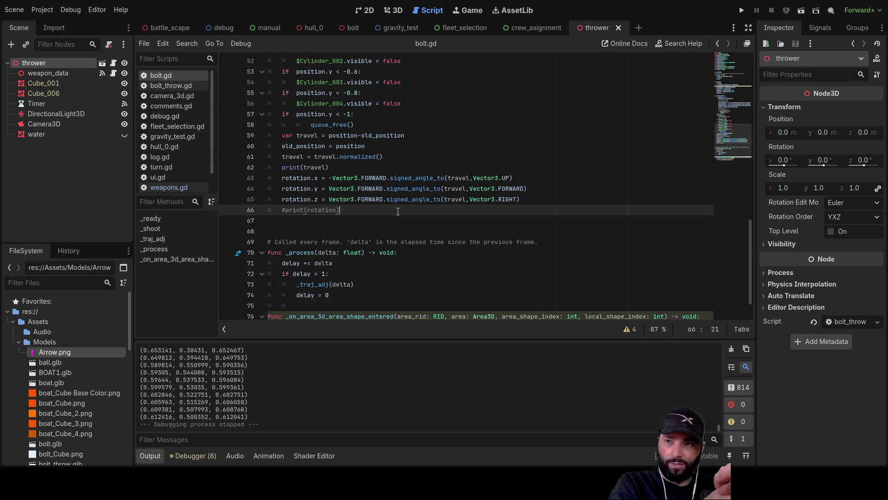
Replace RIGHT with FORWARD in line 65's z rotation and rerun the thrower scene
double_click(375, 200)
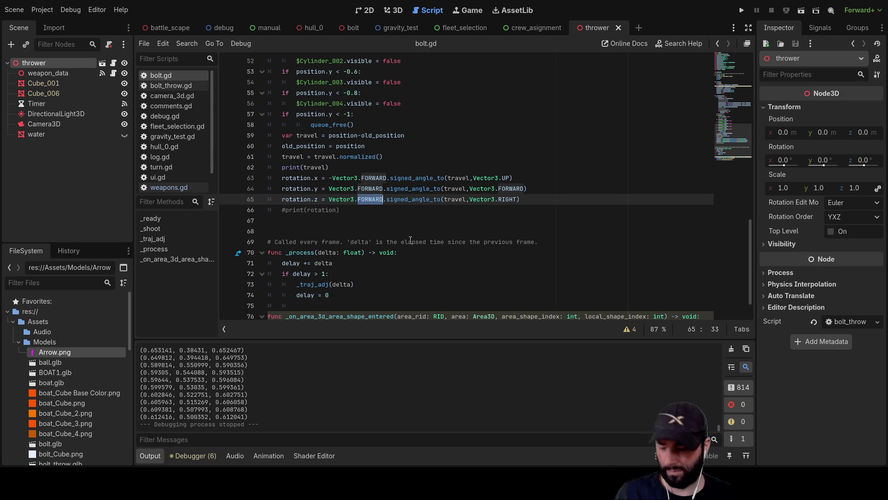
double_click(508, 199)
key("ctrl+v")
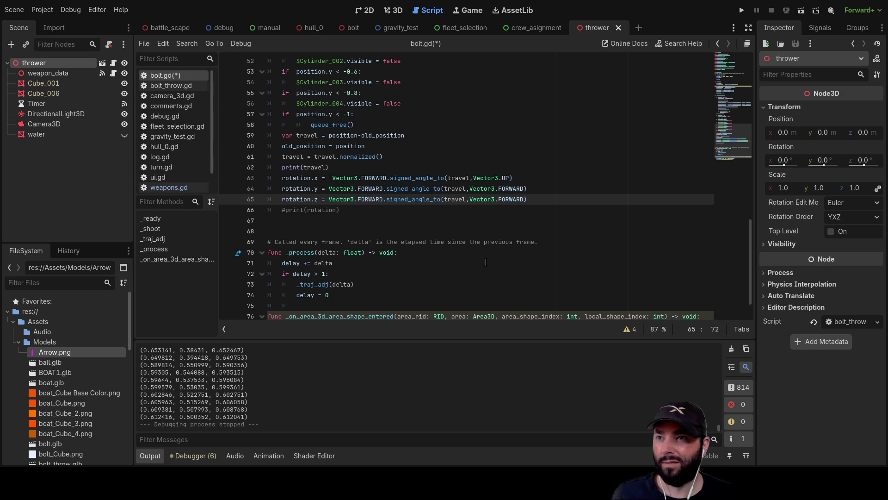
left_click(796, 9)
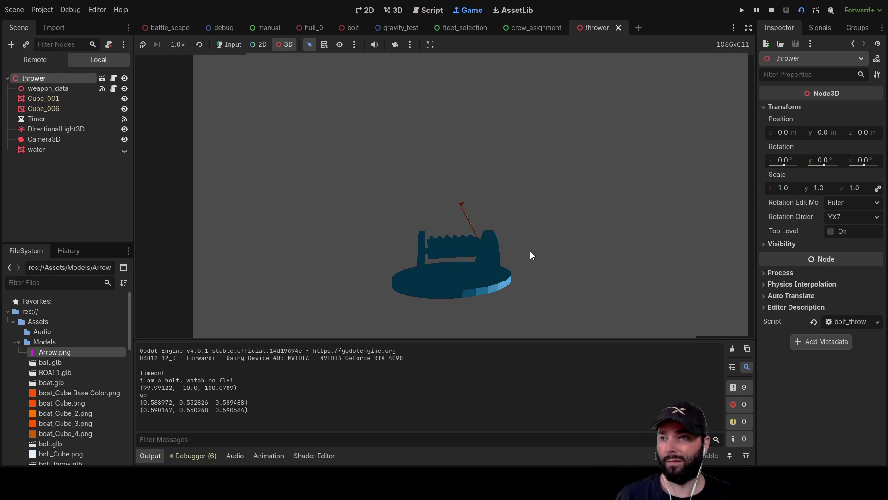
Zoom the game camera in on the flying bolts, then stop the game
left_click(395, 45)
mouse_move(538, 243)
left_mouse_down()
mouse_move(496, 163)
mouse_move(546, 206)
left_mouse_up()
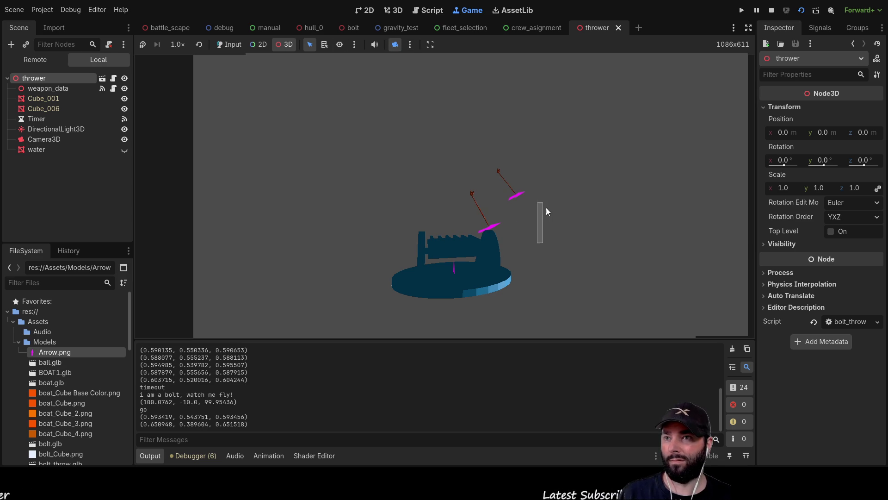
scroll(507, 175, "up", 6)
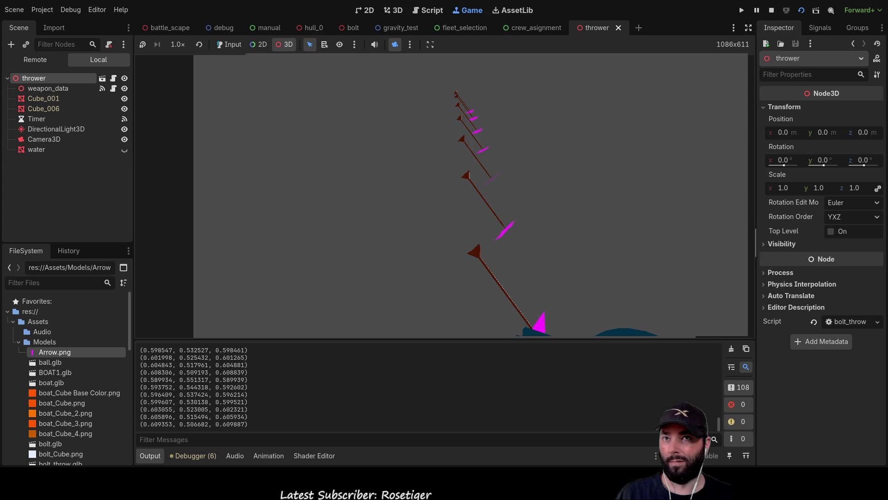
key("F8")
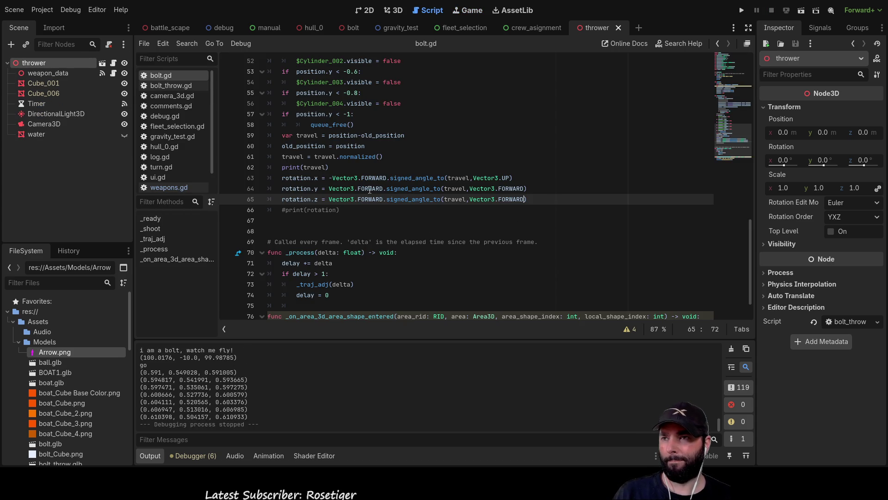
left_click(332, 178)
Delete the minus sign from line 63's x rotation and rerun the thrower scene
key("BackSpace")
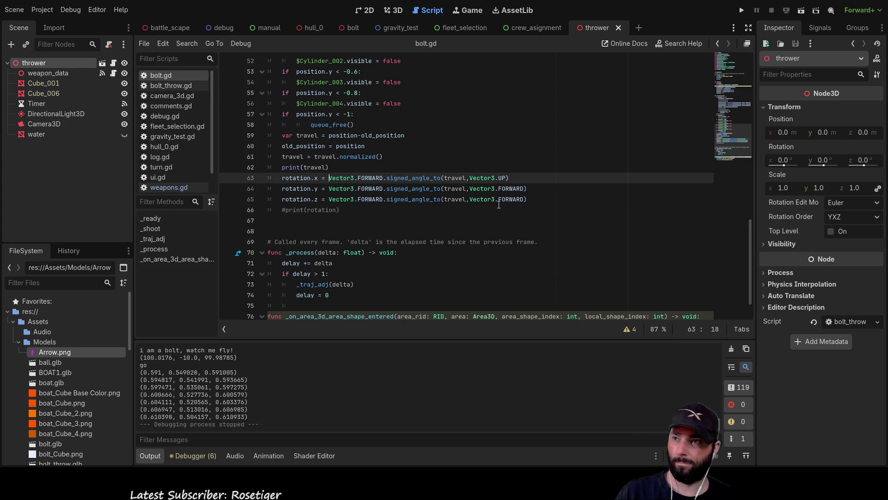
left_click(801, 10)
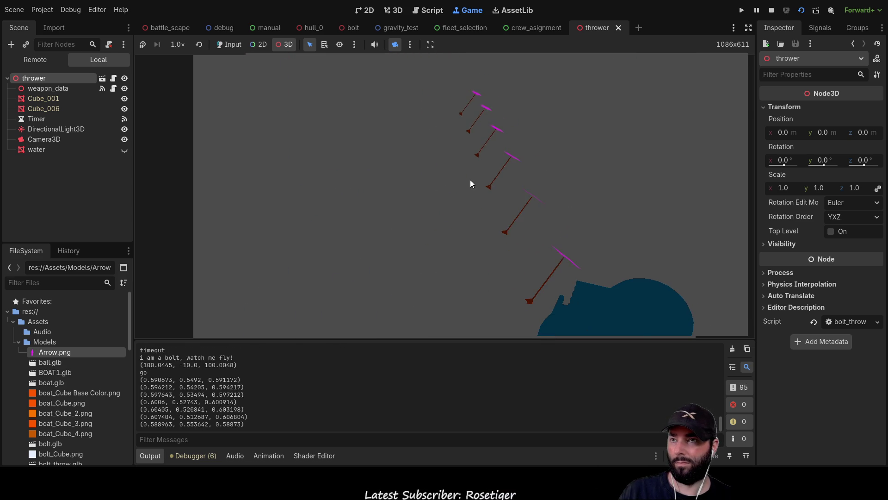
Stop the game and set the Timer node's Wait Time to 10 seconds
key("F8")
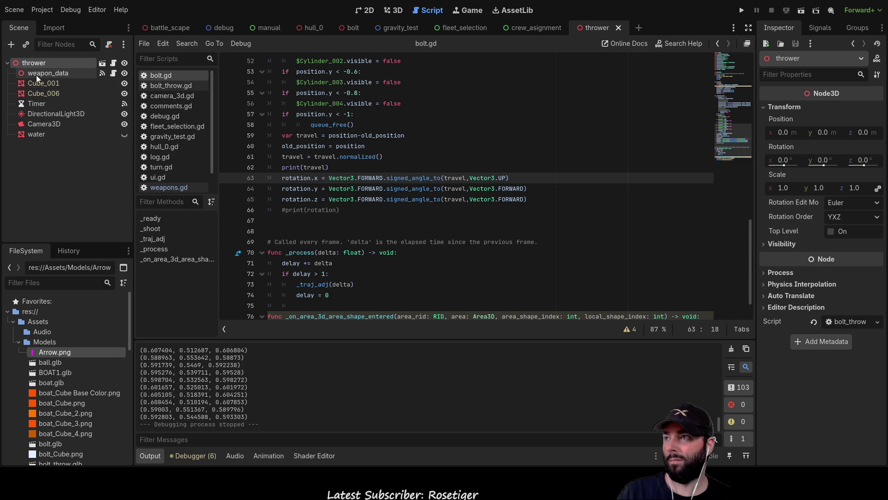
left_click(35, 99)
left_click(840, 121)
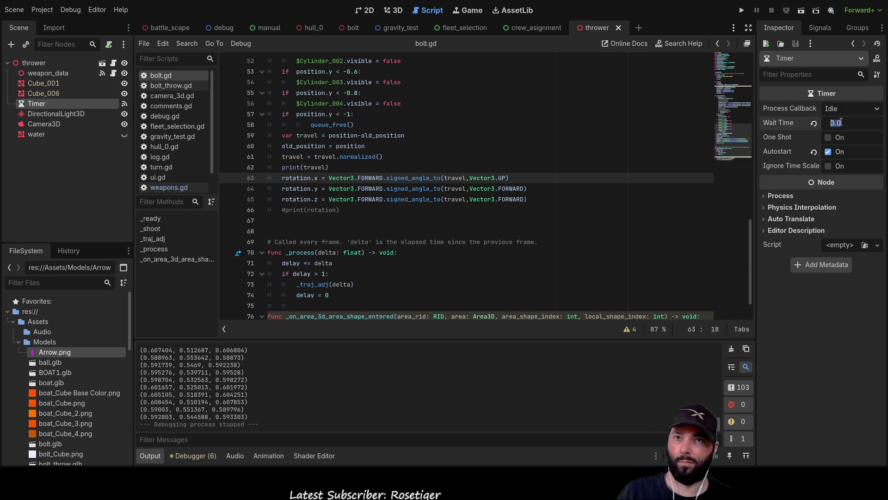
type("10")
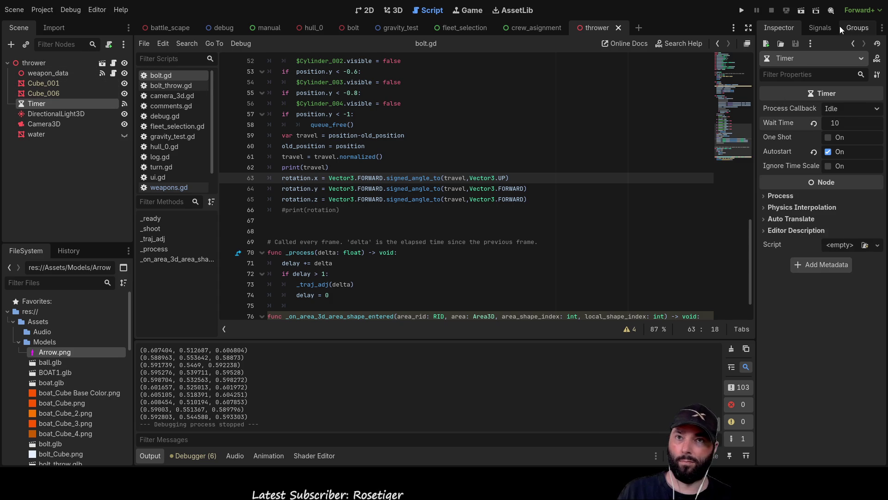
key("Return")
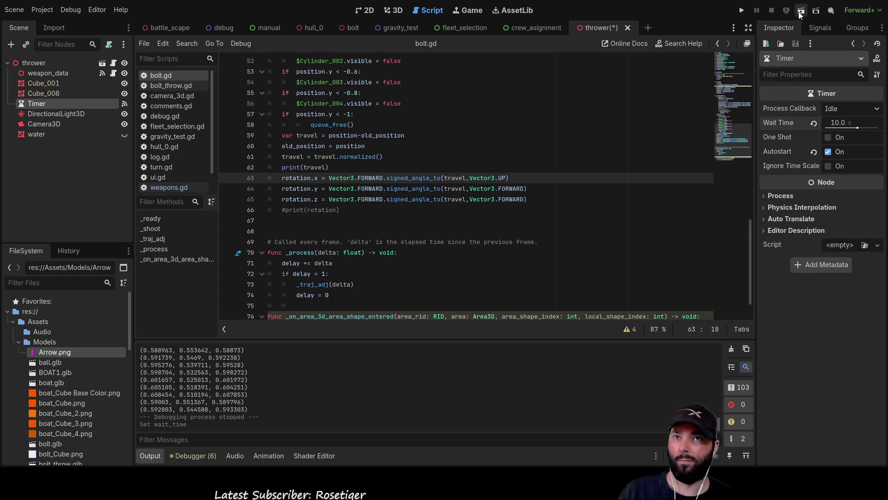
Run the thrower scene, move the game camera closer to the boat to watch bolts, then stop
left_click(800, 10)
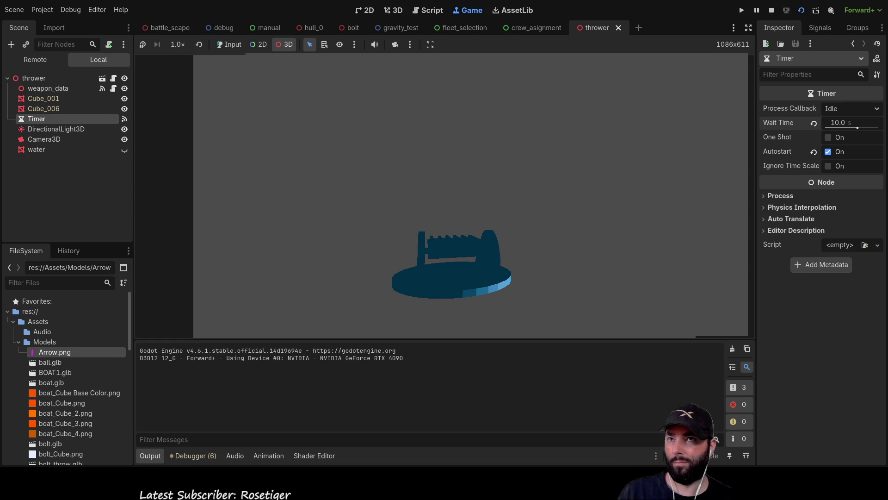
left_click(395, 44)
mouse_move(488, 185)
left_mouse_down()
mouse_move(507, 151)
mouse_move(563, 162)
left_mouse_up()
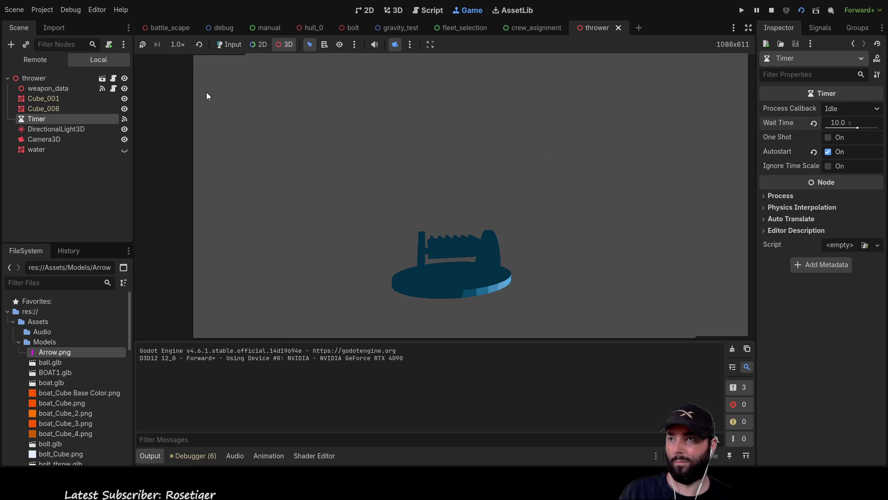
left_click_drag(357, 127, 497, 194)
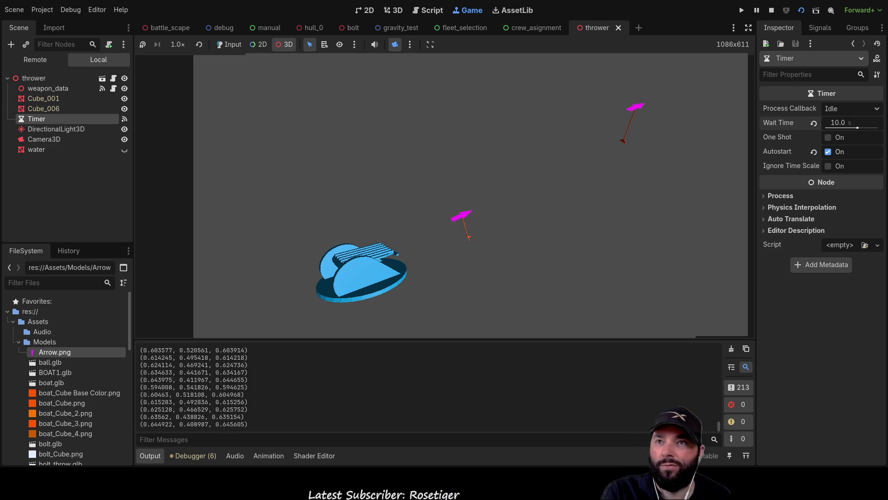
left_click(771, 10)
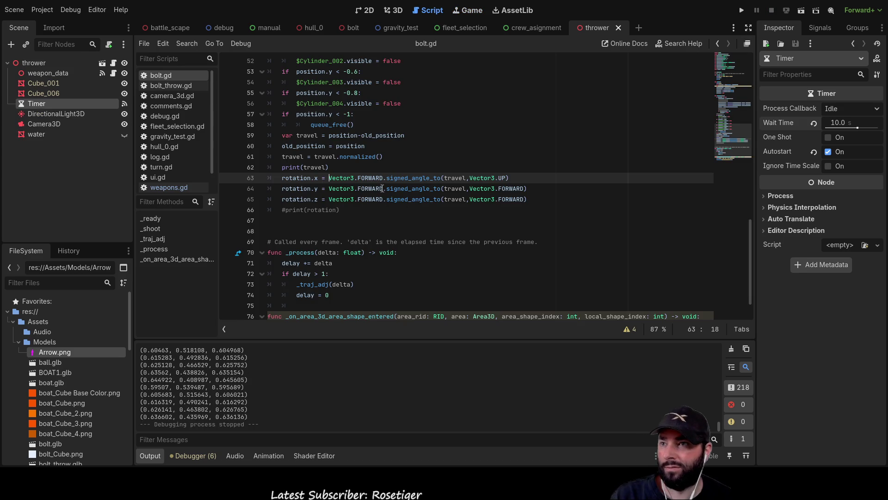
Look up Vector3.FORWARD from line 63 to open its reference page
left_click(369, 177)
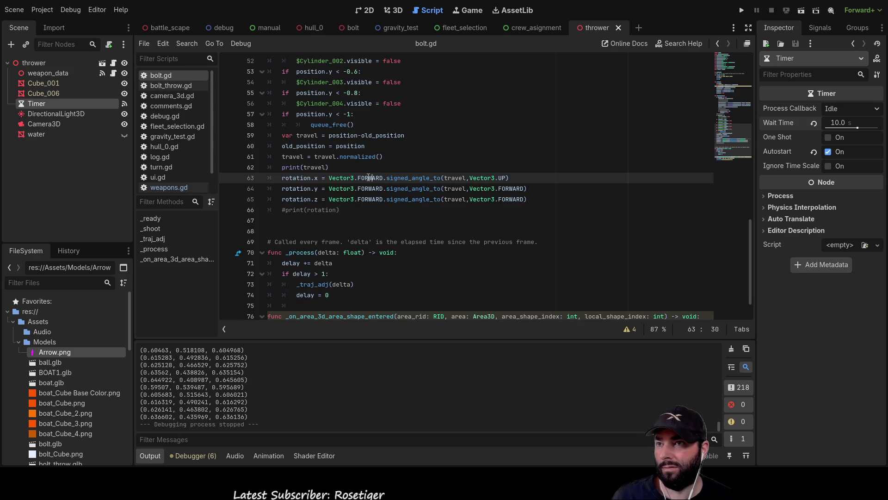
key("alt+F1")
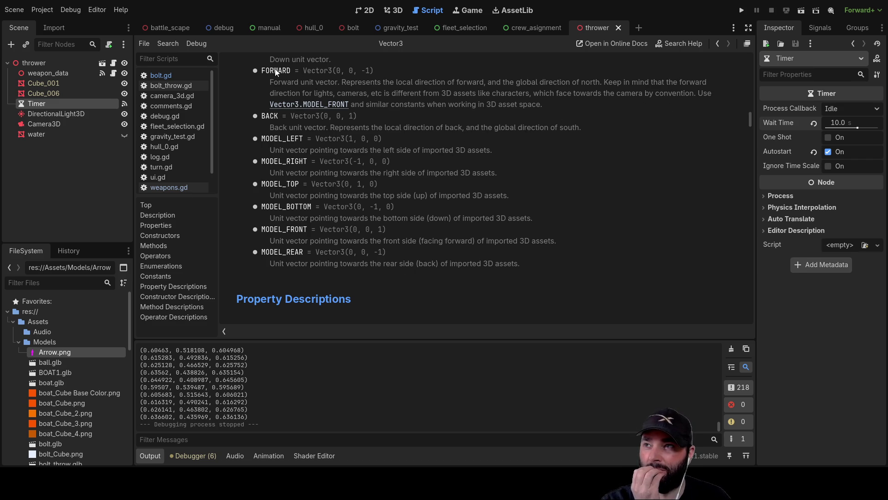
scroll(325, 103, "down", 3)
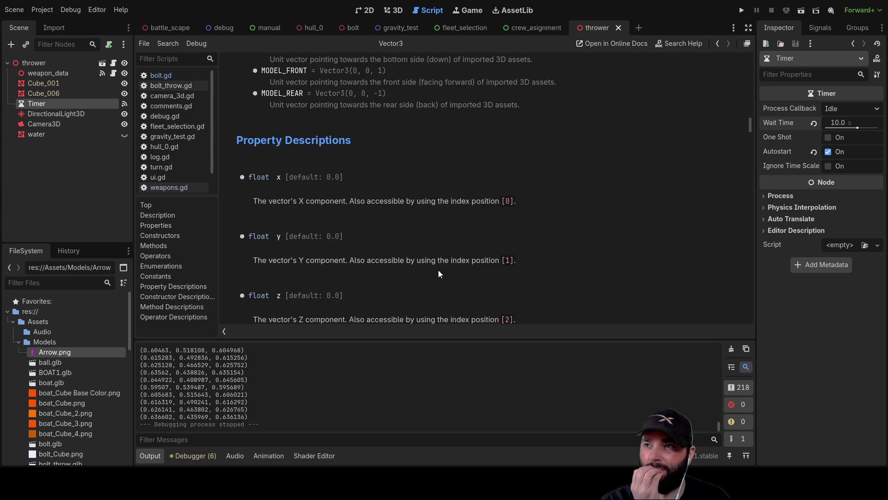
scroll(440, 274, "up", 1)
scroll(440, 274, "up", 1)
scroll(438, 272, "up", 1)
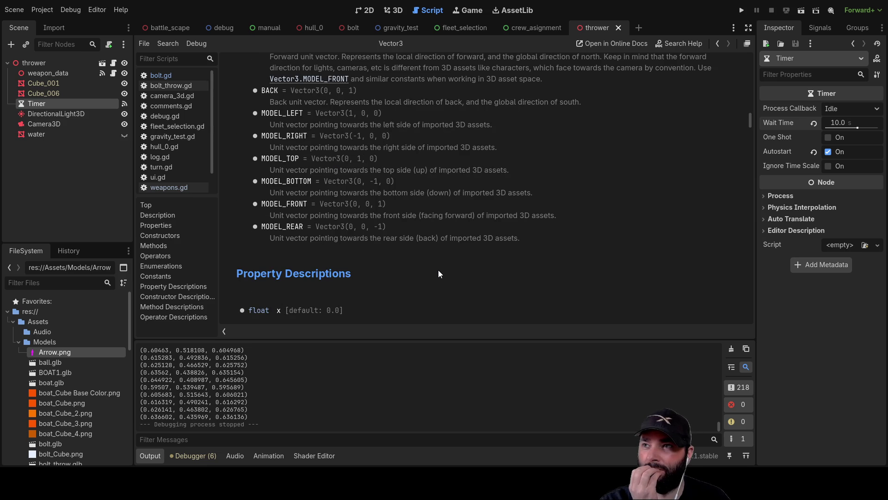
scroll(438, 269, "down", 10)
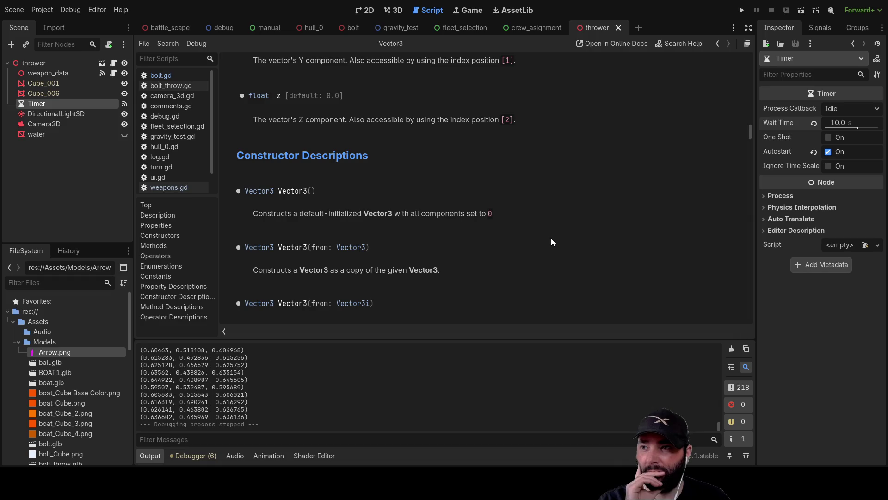
scroll(552, 239, "up", 10)
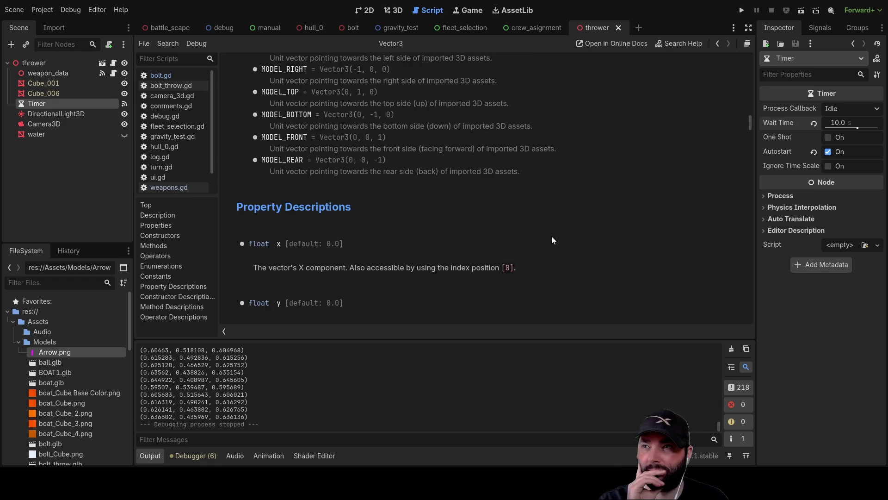
scroll(549, 250, "up", 2)
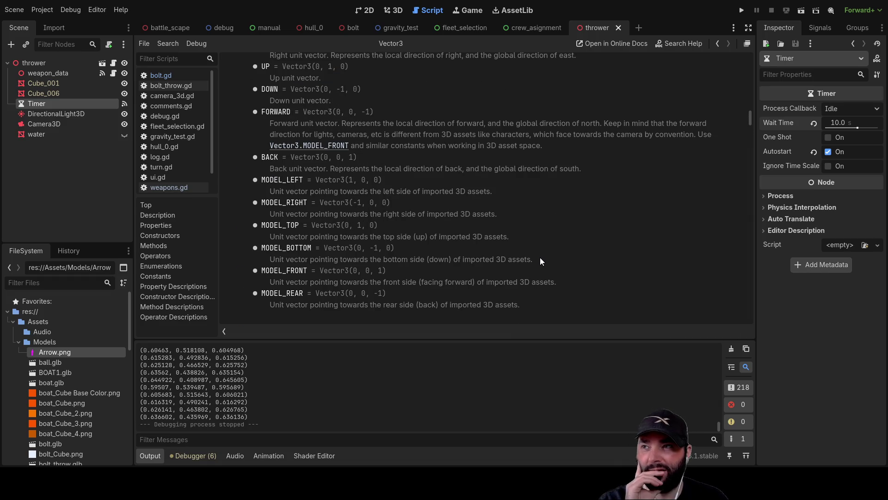
scroll(540, 257, "up", 7)
scroll(537, 258, "up", 8)
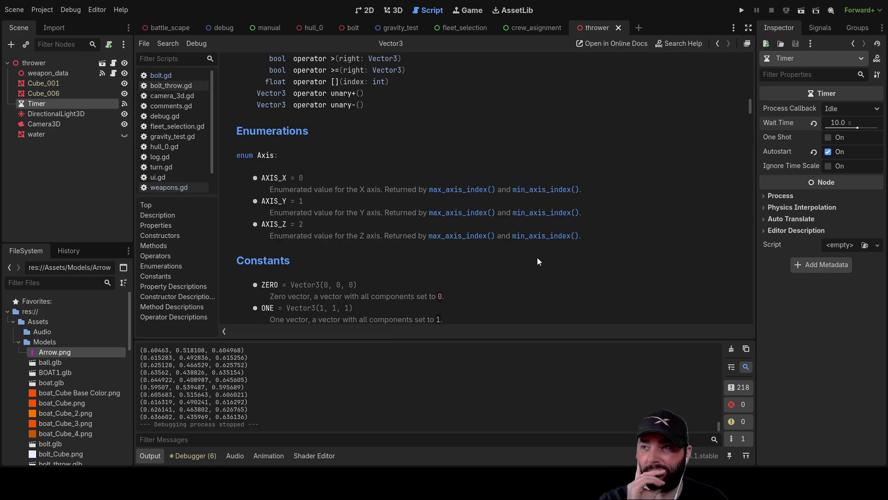
scroll(537, 256, "down", 10)
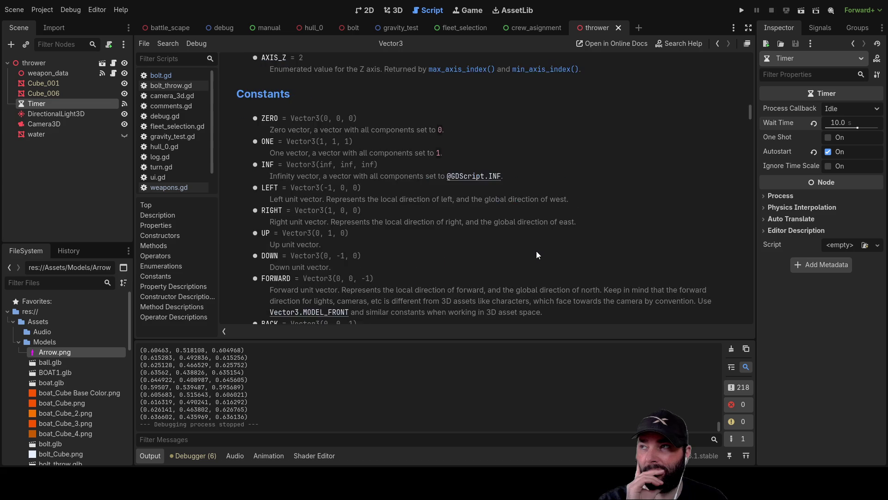
scroll(547, 241, "down", 8)
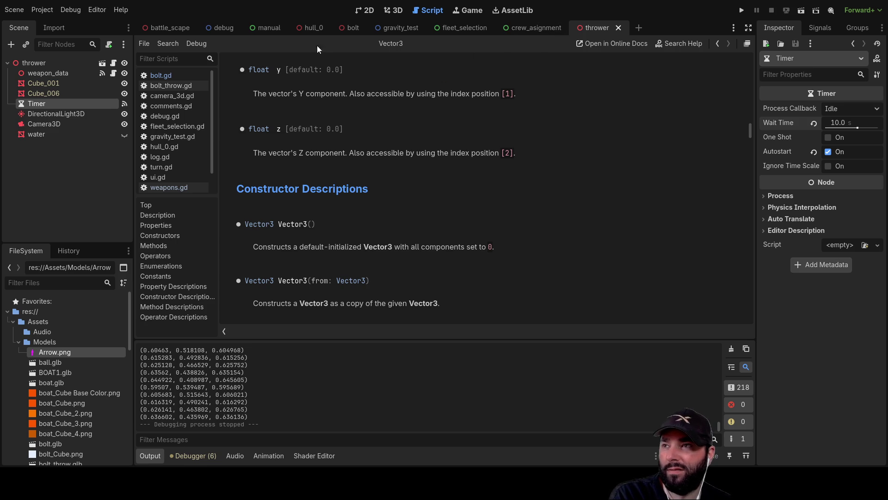
left_click(160, 75)
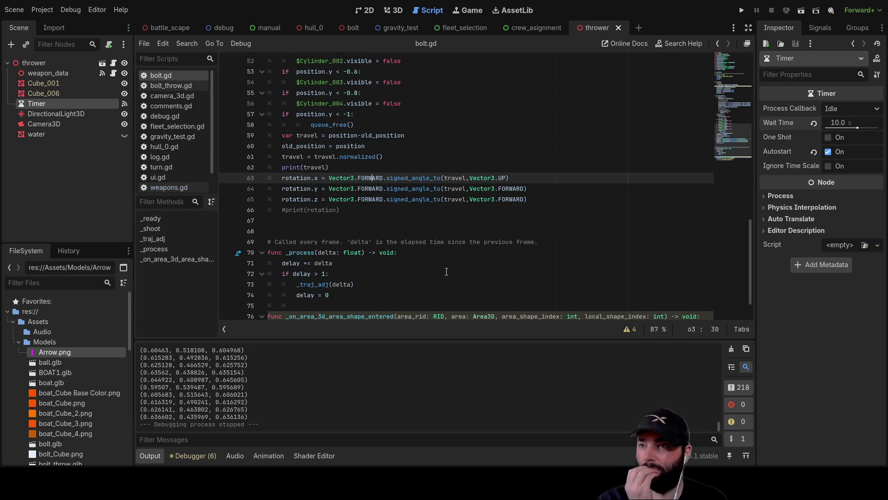
Back in bolt.gd, select Vector3.FORWARD on line 63
scroll(446, 271, "up", 1)
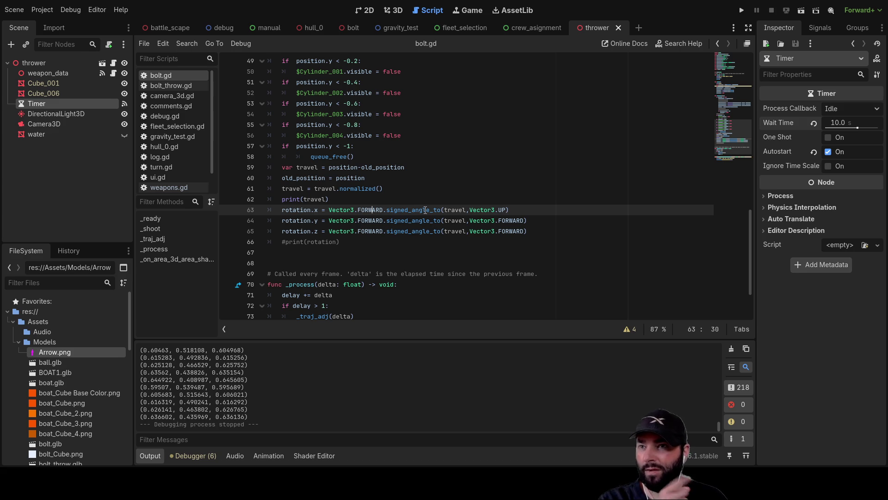
double_click(375, 210)
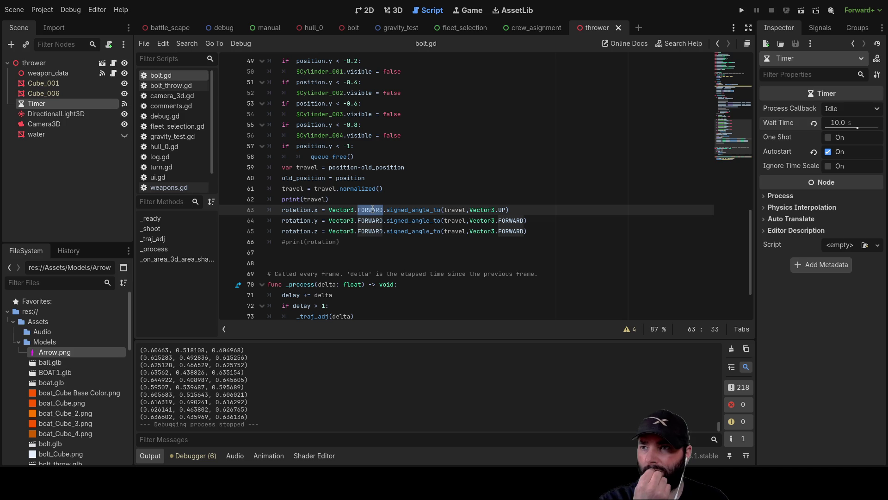
left_click(353, 210)
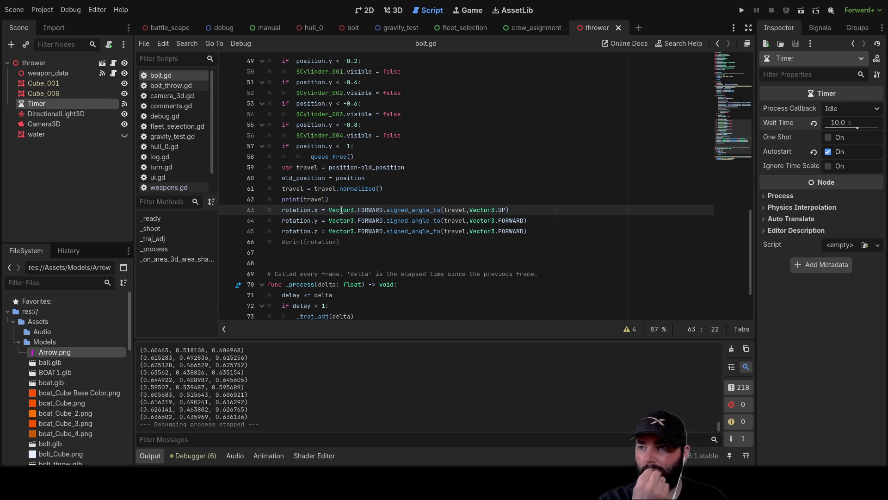
left_click_drag(329, 210, 384, 208)
scroll(297, 193, "up", 10)
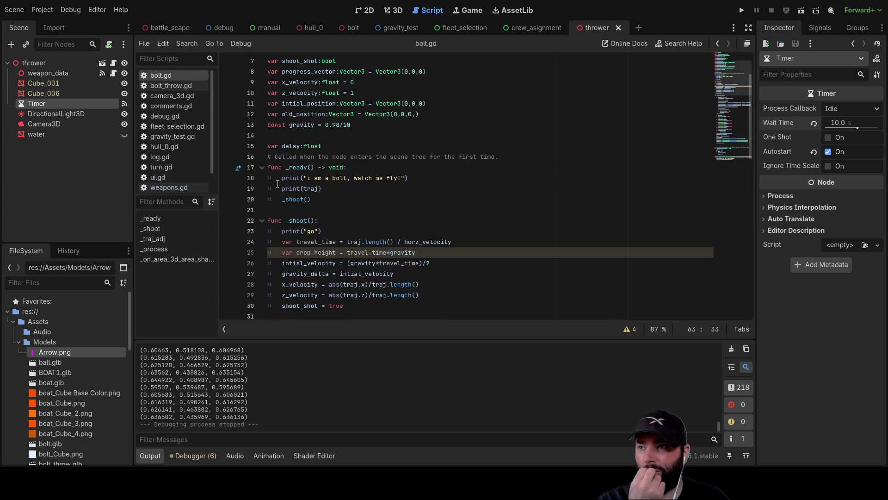
Insert a blank line above line 18's print, then open battle_scape with its root node selected
left_click(281, 178)
key("ctrl+shift+Return")
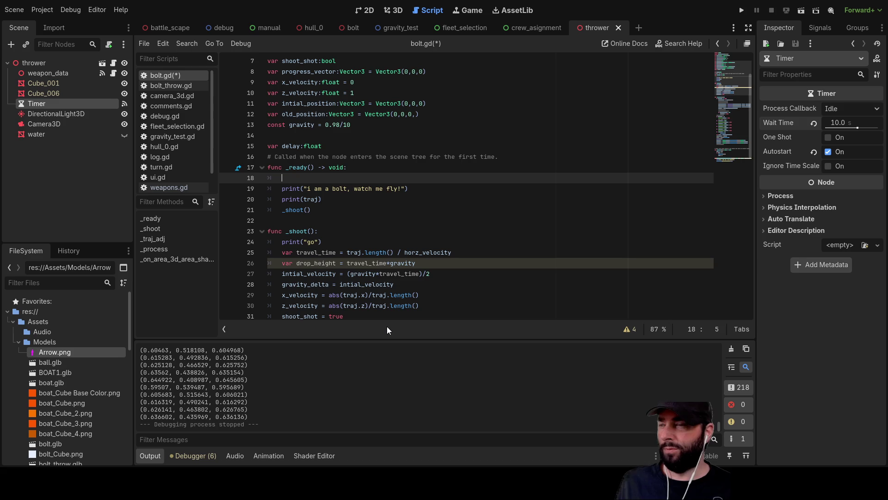
left_click(167, 26)
left_click(43, 61)
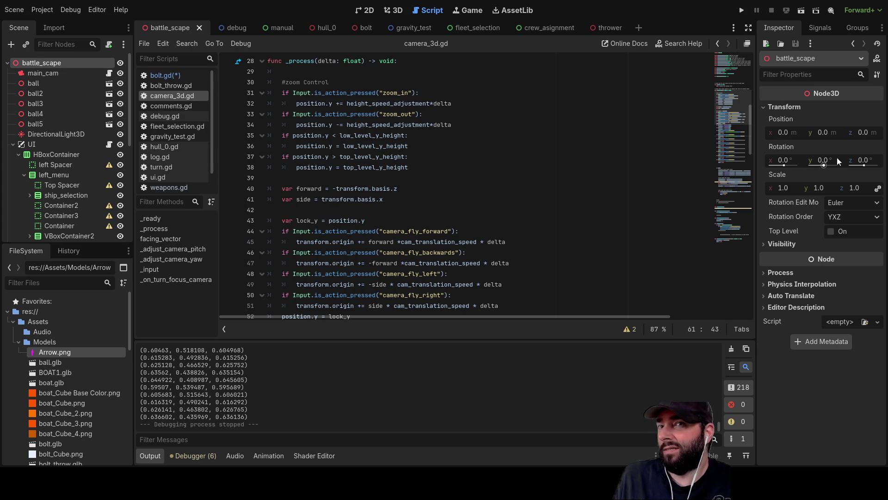
Return to bolt.gd and remove the blank line just added
left_click(187, 75)
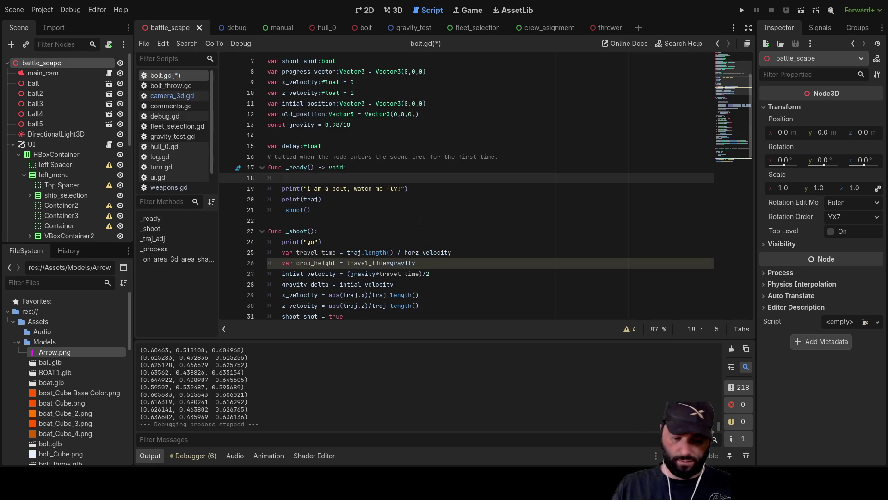
key("BackSpace")
key("BackSpace")
scroll(367, 202, "down", 15)
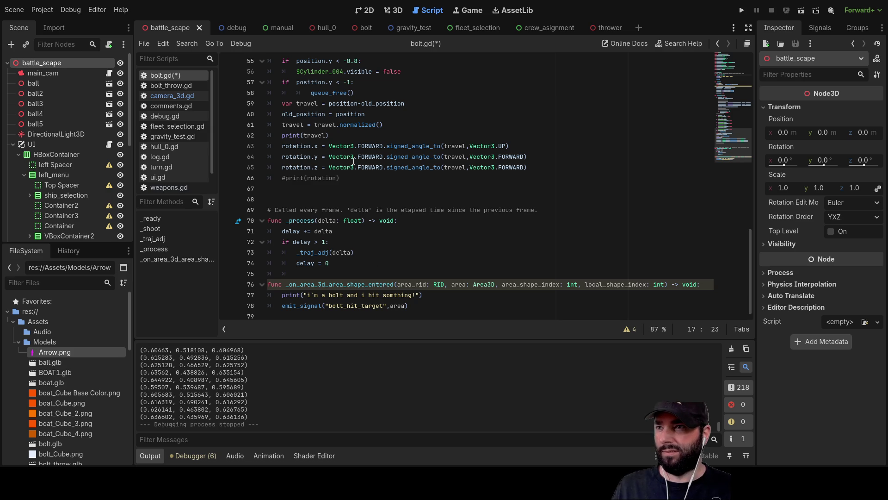
Add a global_position line 63 above rotation.x in bolt.gd after reading its Node3D docs
left_click(326, 146)
left_click(281, 146)
key("Return")
key("Up")
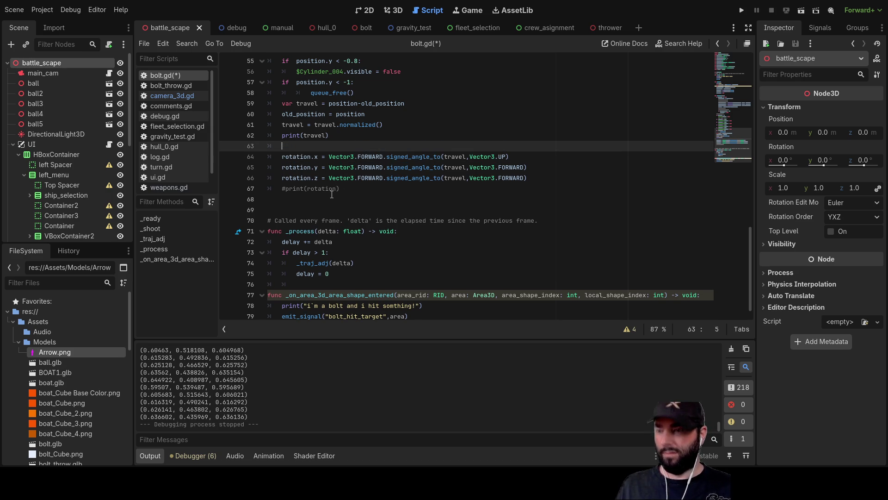
type("glob")
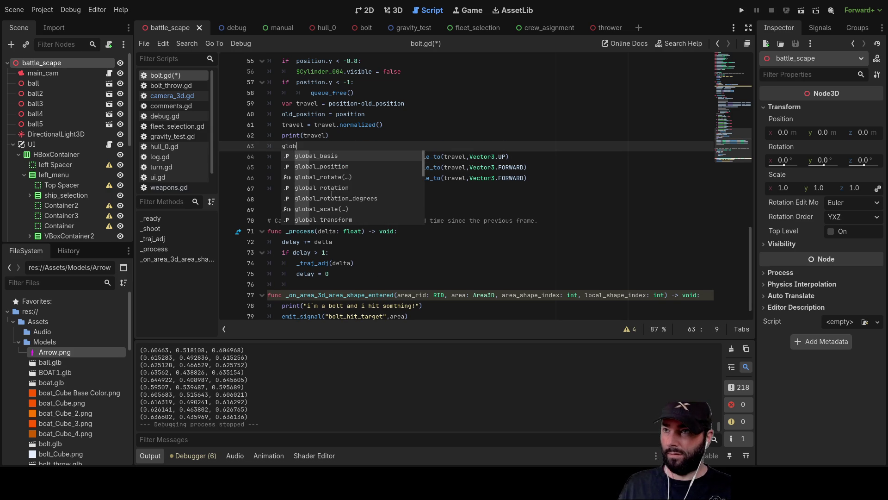
key("Down")
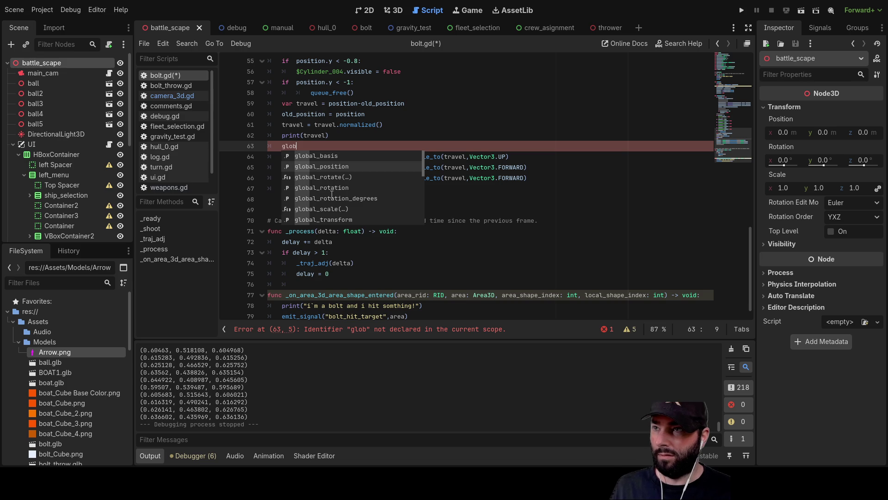
key("Return")
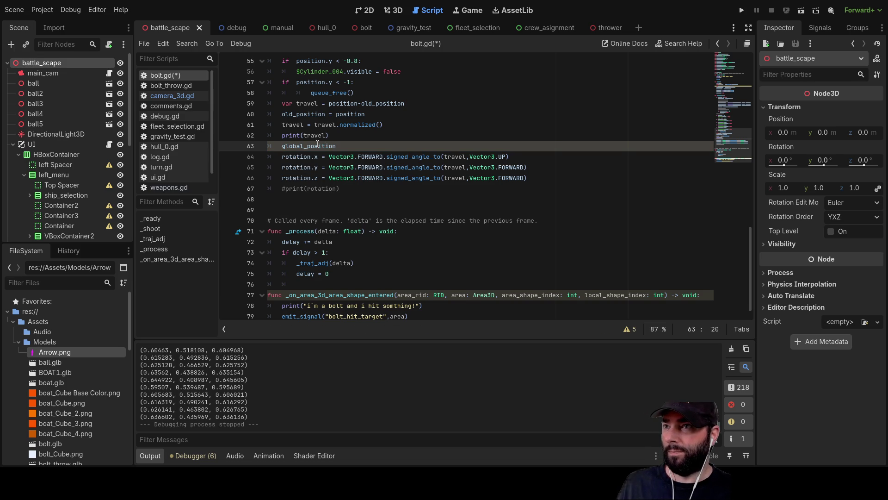
key("alt+F1")
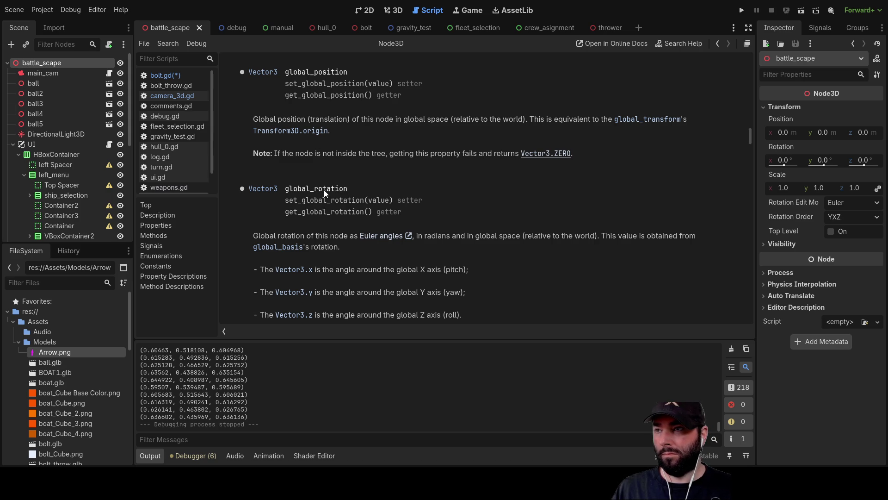
left_click(169, 76)
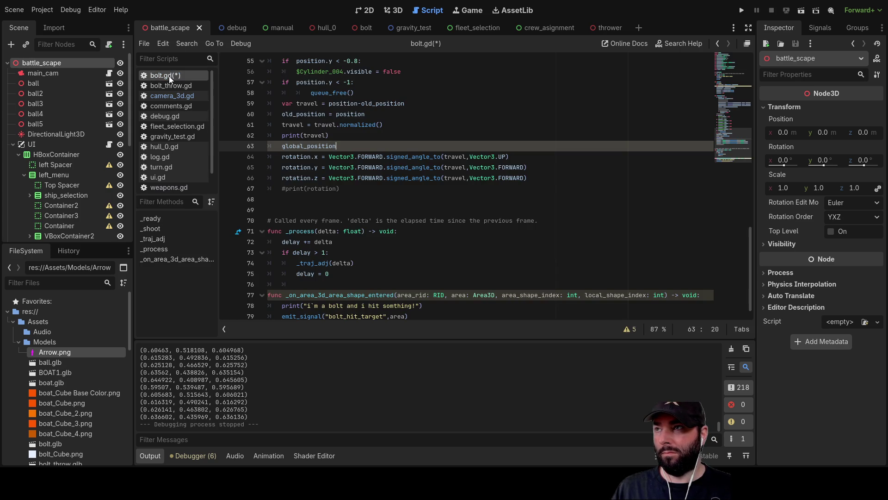
Change rotation.x, rotation.y and rotation.z on lines 64–66 to global_rotation
left_click(283, 156)
type("global")
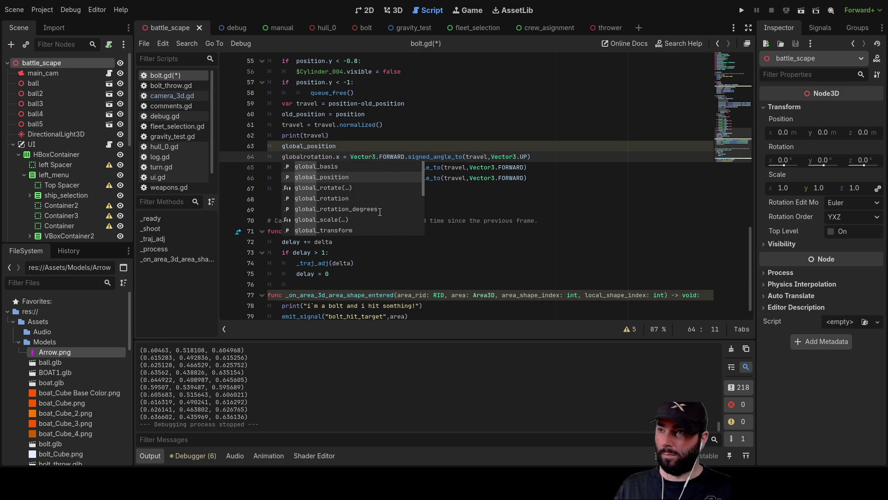
key("Down")
key("Down")
key("Tab")
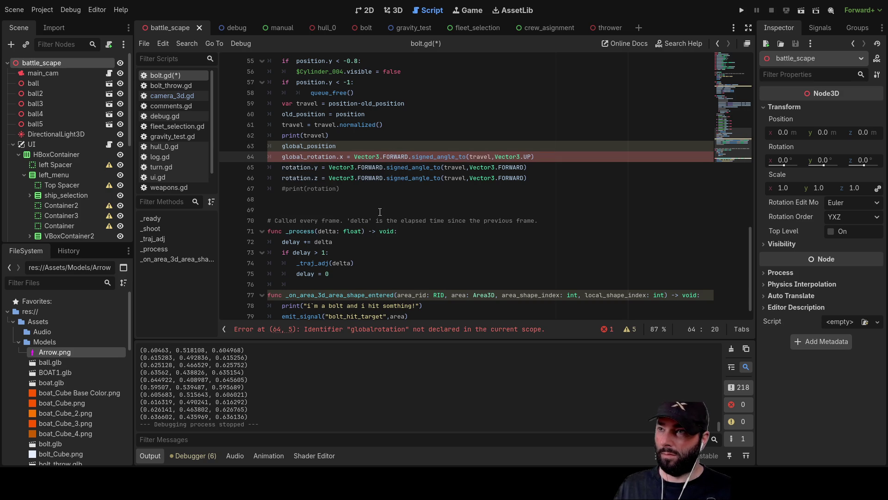
key("Down")
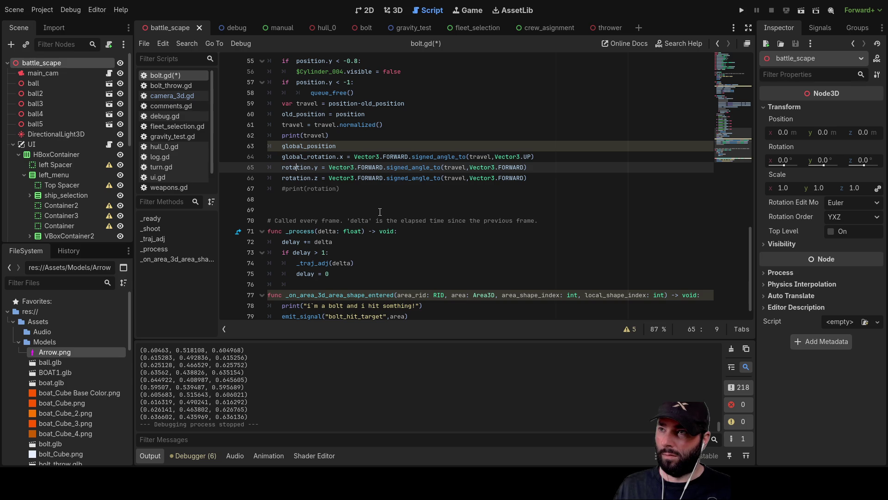
key("Left")
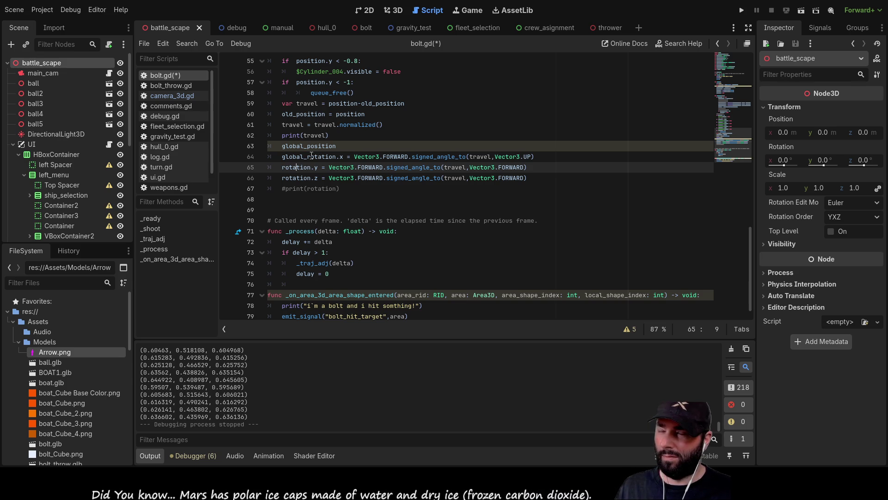
double_click(311, 156)
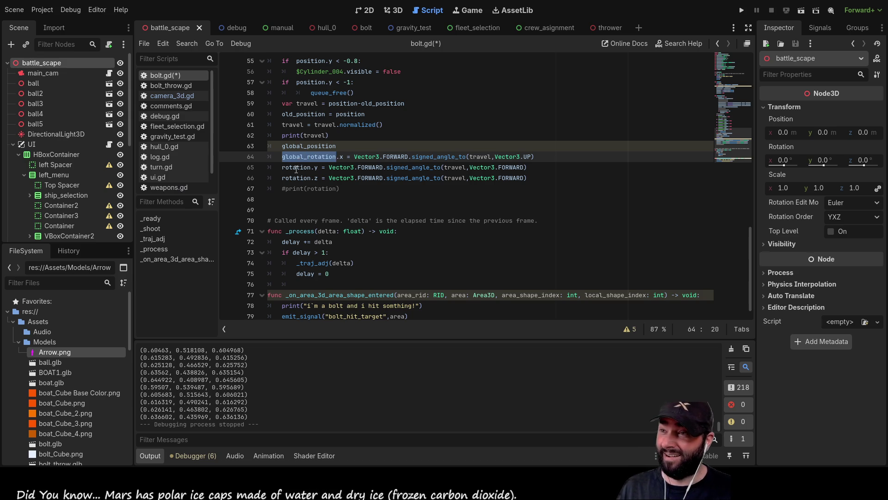
key("ctrl+c")
double_click(297, 168)
key("ctrl+v")
double_click(298, 179)
key("ctrl+v")
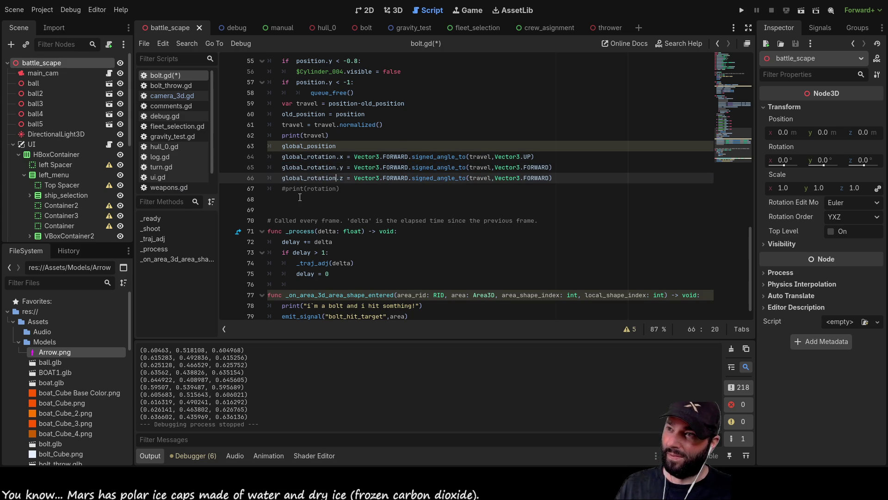
Delete the stray global_position line 63 and run the current battle scene
double_click(294, 145)
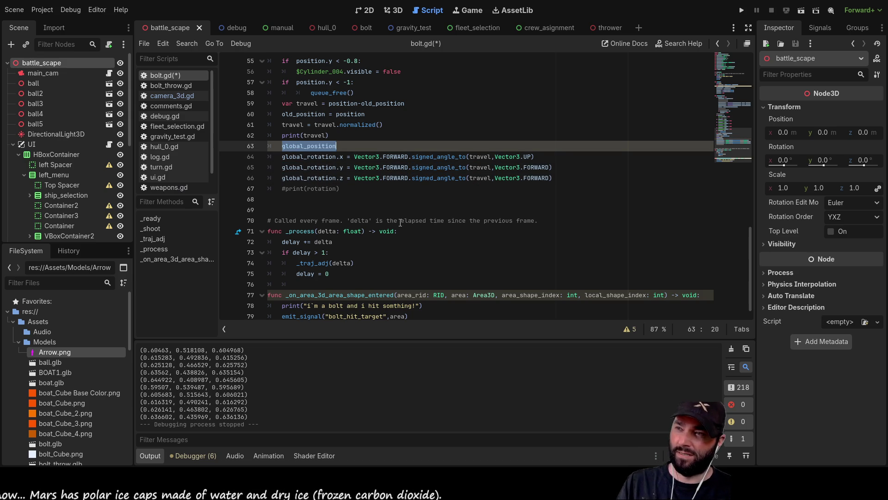
key("BackSpace")
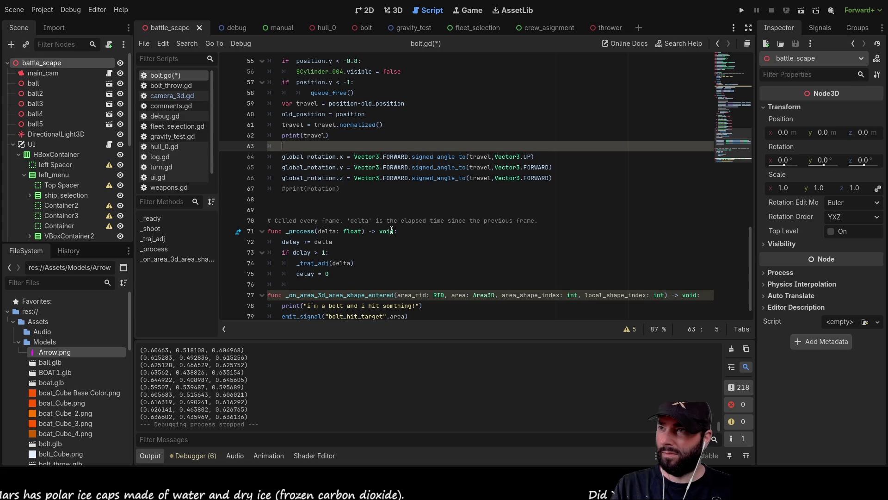
key("ctrl+shift+k")
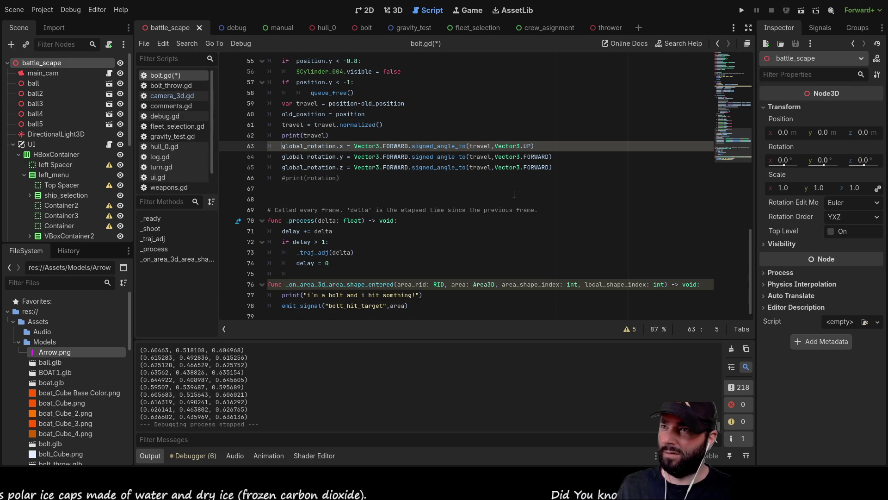
left_click(803, 9)
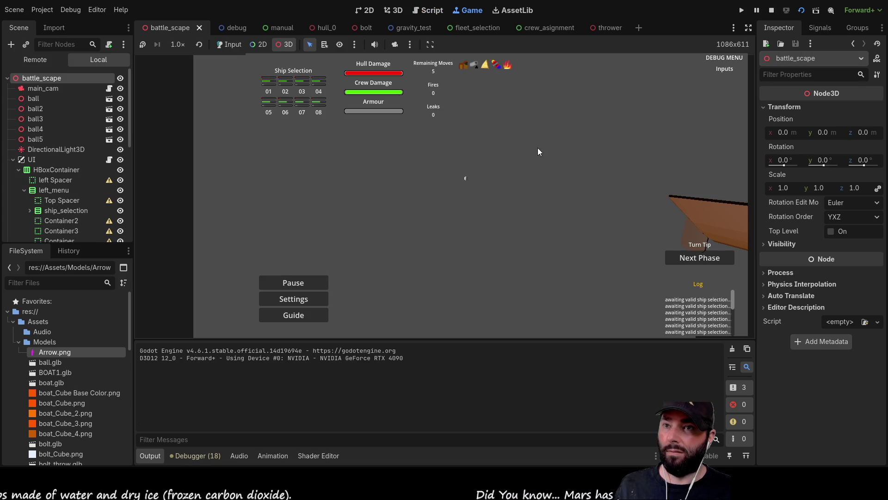
Stop the battle run, then run the thrower test scene with the editor camera override to watch bolt orientation
left_click(771, 10)
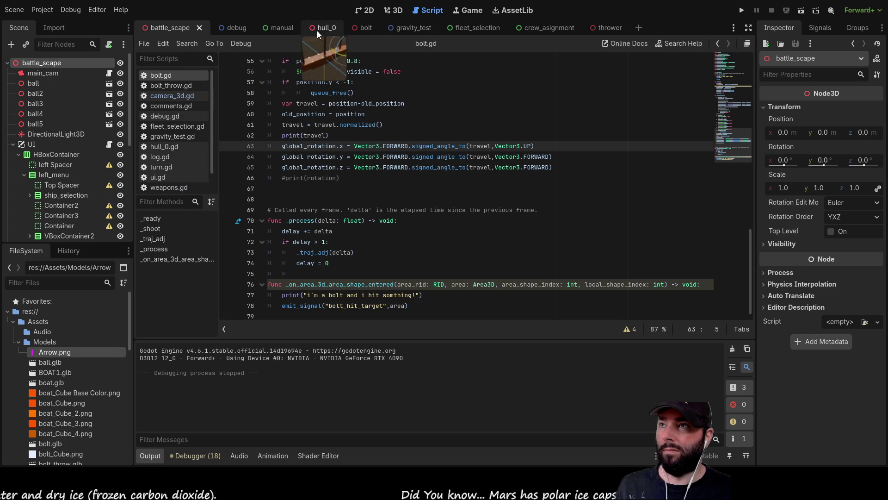
left_click(612, 26)
left_click(798, 13)
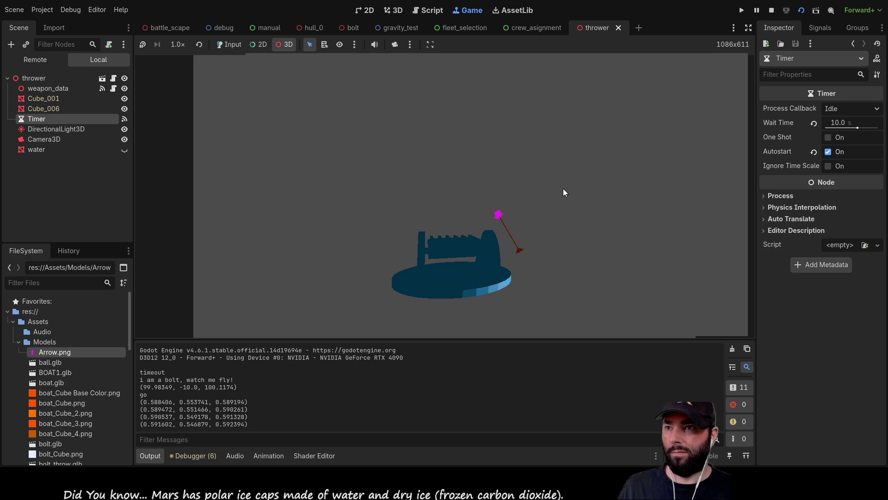
left_click(395, 43)
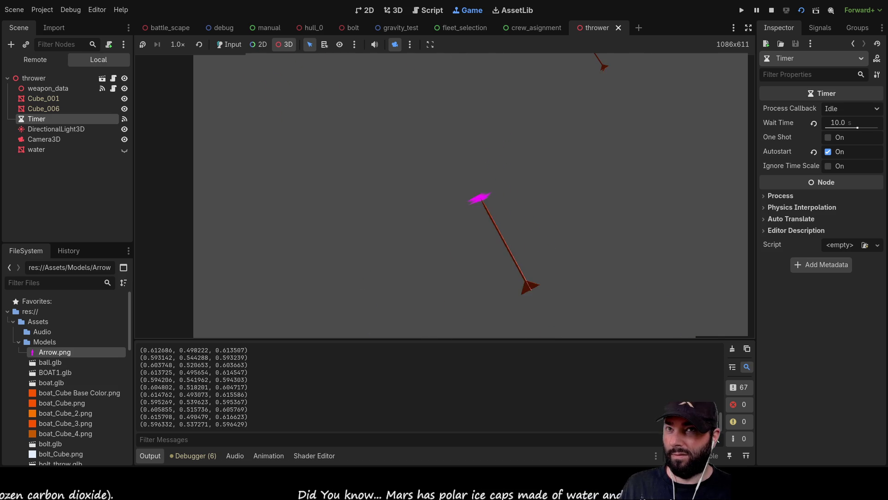
left_click(771, 9)
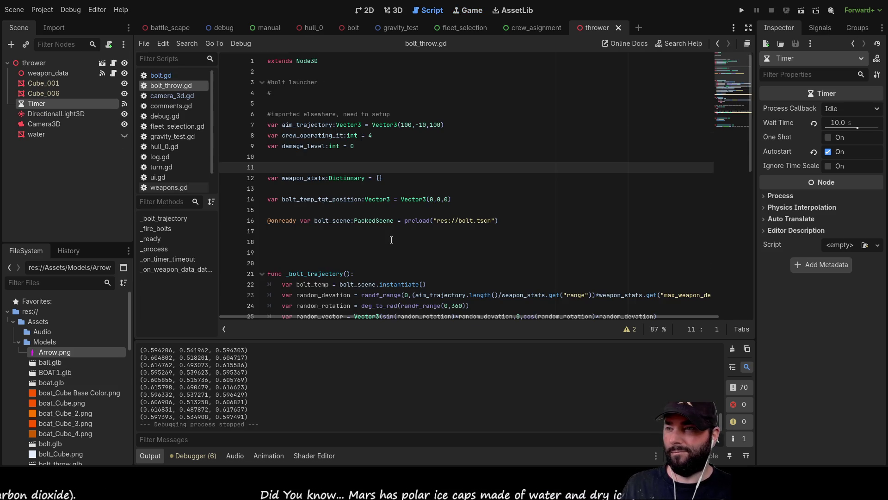
Skim the bolt_throw.gd launcher code, then return to bolt.gd after print(travel)
scroll(391, 239, "down", 10)
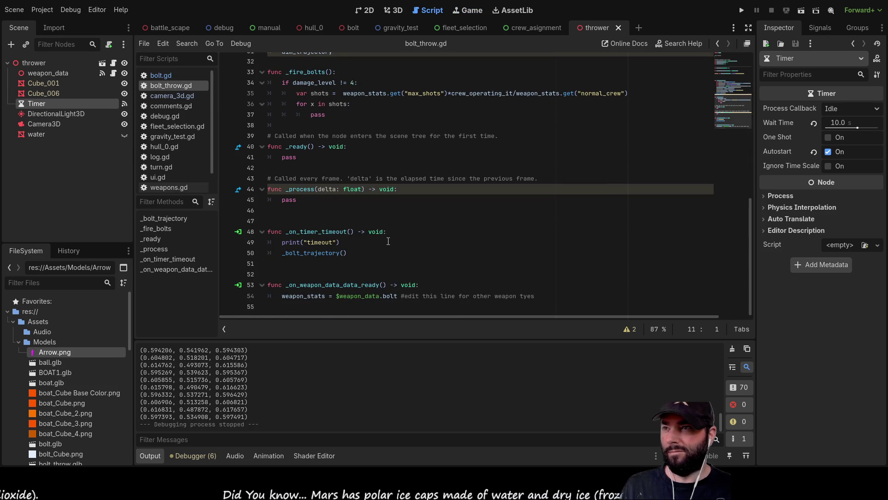
scroll(388, 241, "up", 5)
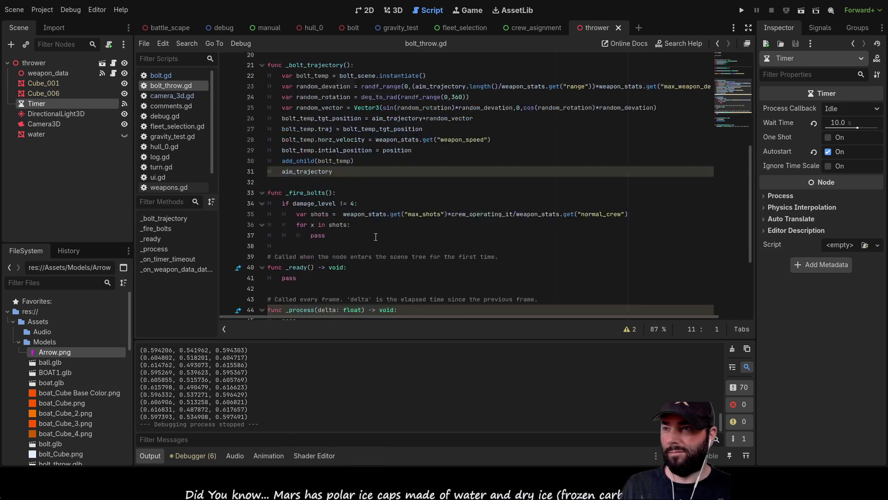
left_click(160, 75)
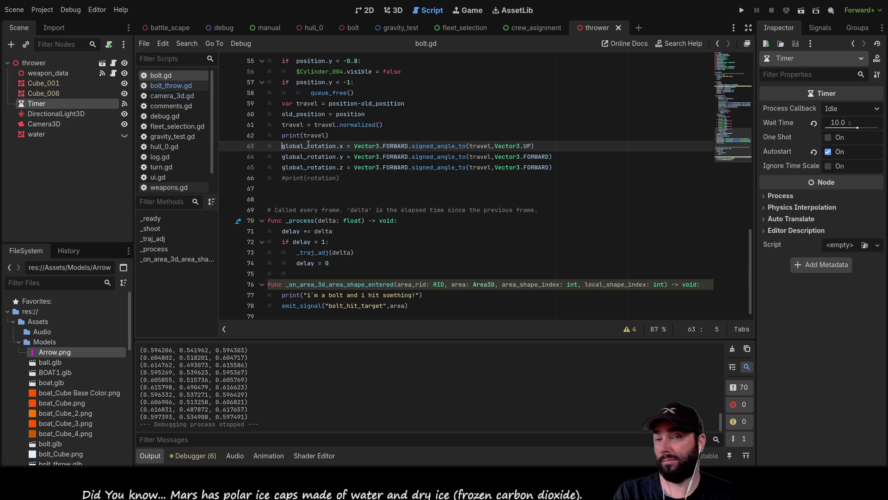
left_click(341, 133)
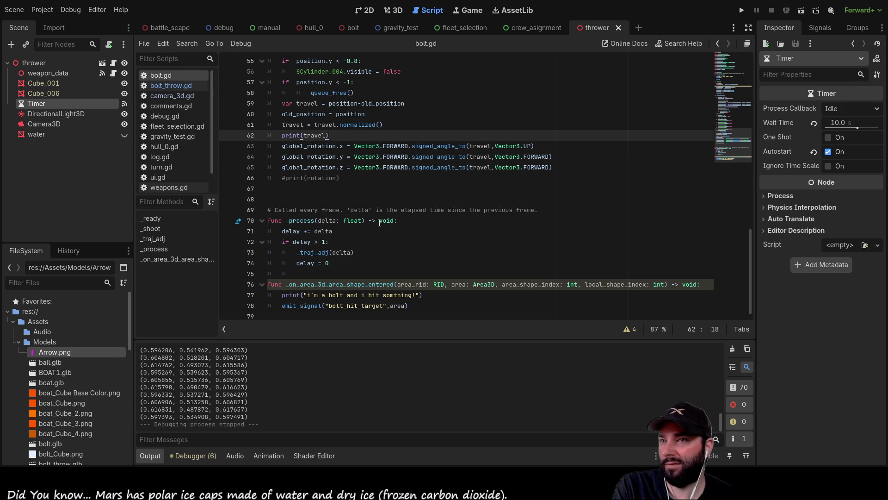
left_click(283, 146)
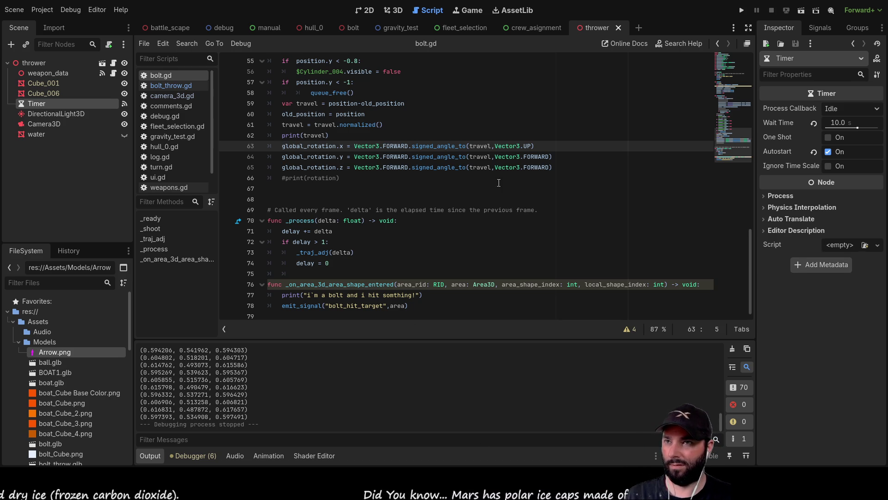
mouse_move(567, 167)
left_mouse_down()
mouse_move(384, 146)
mouse_move(282, 146)
left_mouse_up()
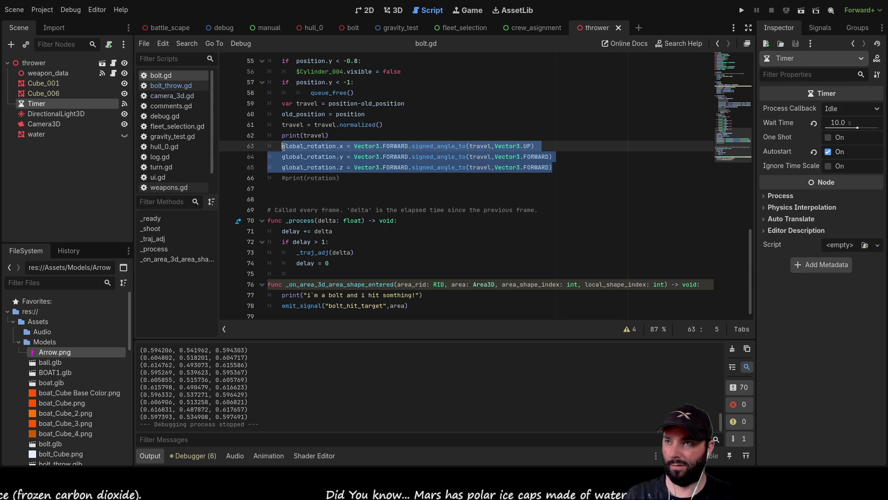
Add a line look_at(target_position, Vector3.UP) above the rotation code
key("Left")
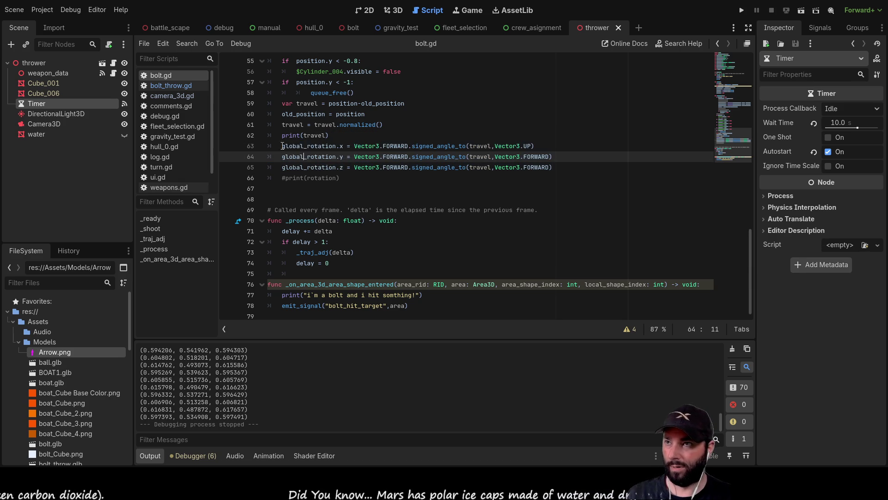
key("Return")
key("Return")
key("Up")
key("Up")
type("look_at(target_position, Vector3.UP)")
Comment out the three global_rotation assignment lines
key("Down")
key("Down")
key("ctrl+k")
key("Down")
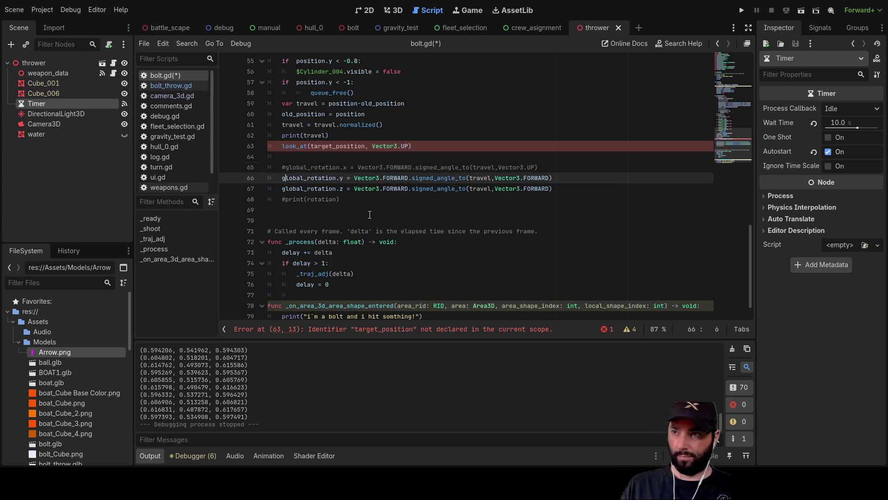
key("ctrl+k")
key("Down")
key("ctrl+k")
key("Up")
key("Up")
key("Up")
key("Up")
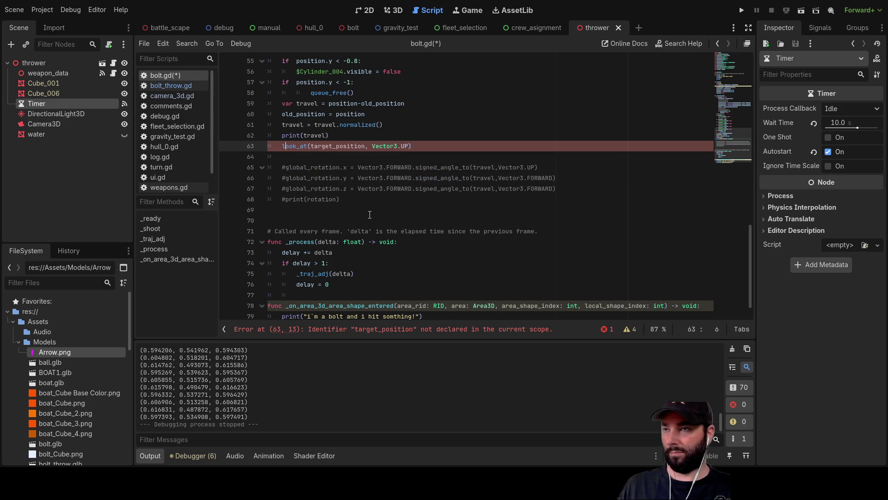
Replace target_position with travel in the look_at call and run the thrower scene
key("Right")
key("Right")
key("Right")
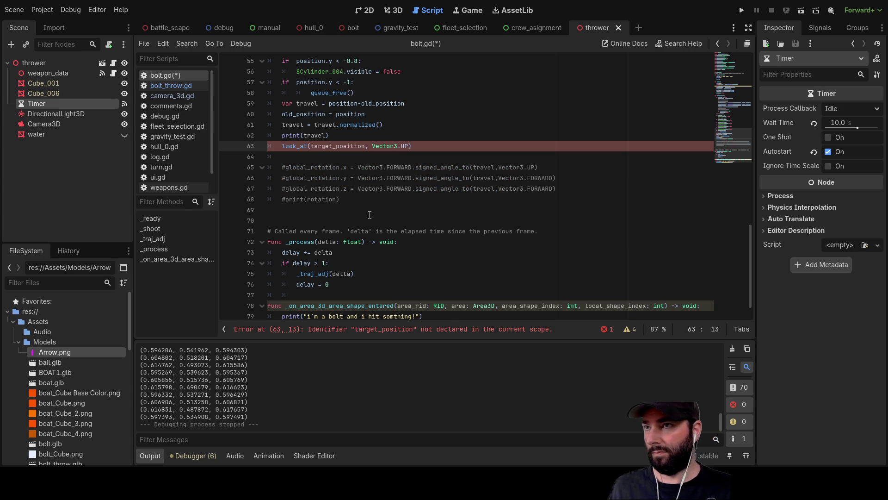
key("Up")
key("Up")
key("Home")
key("ctrl+shift+Right")
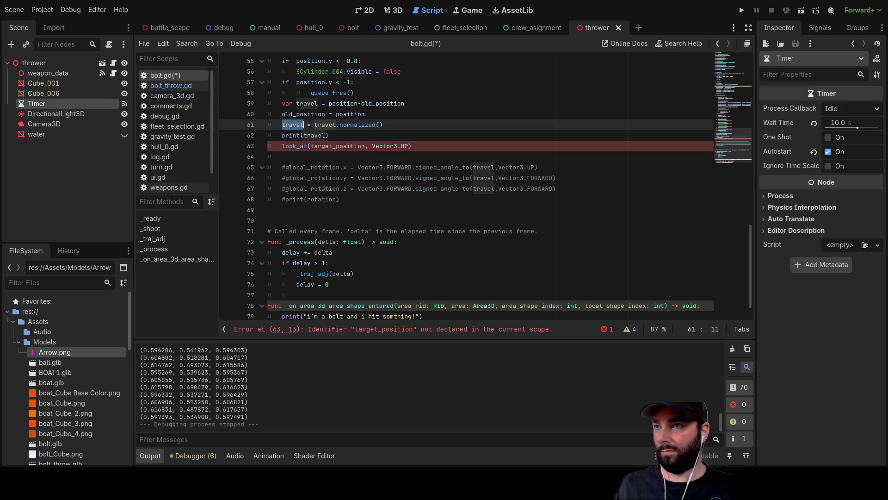
key("ctrl+c")
double_click(334, 147)
key("ctrl+v")
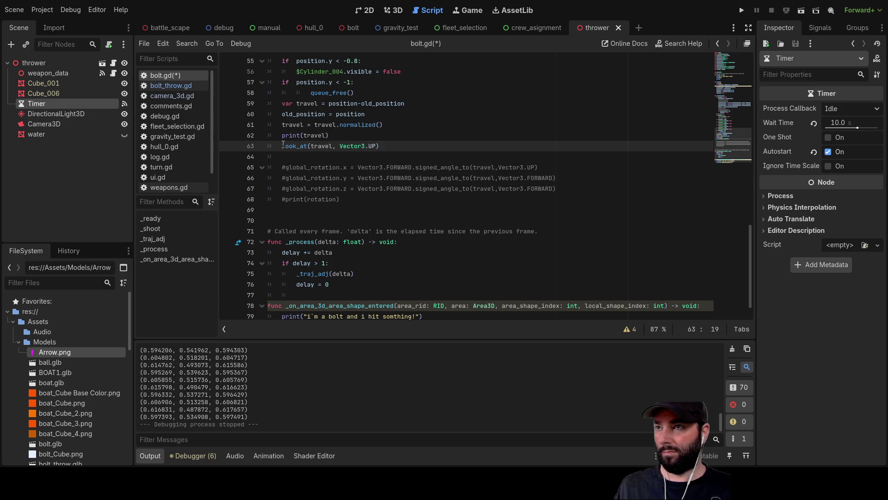
left_click(802, 11)
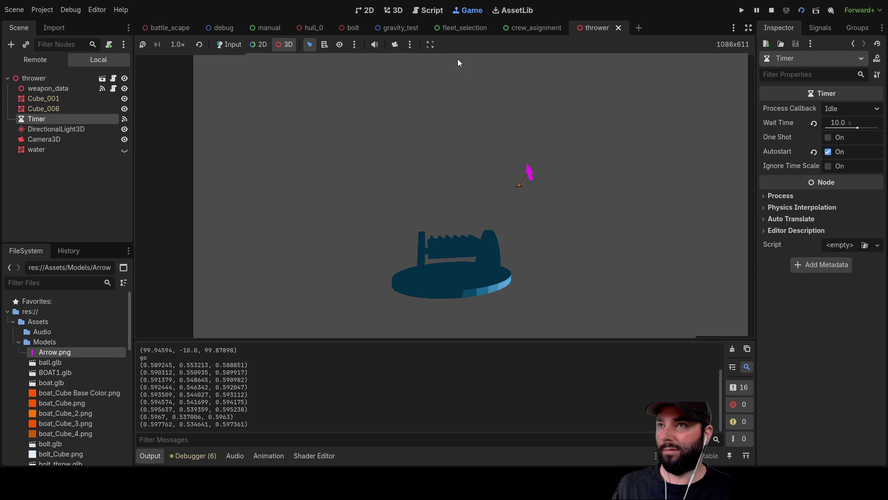
left_click(395, 44)
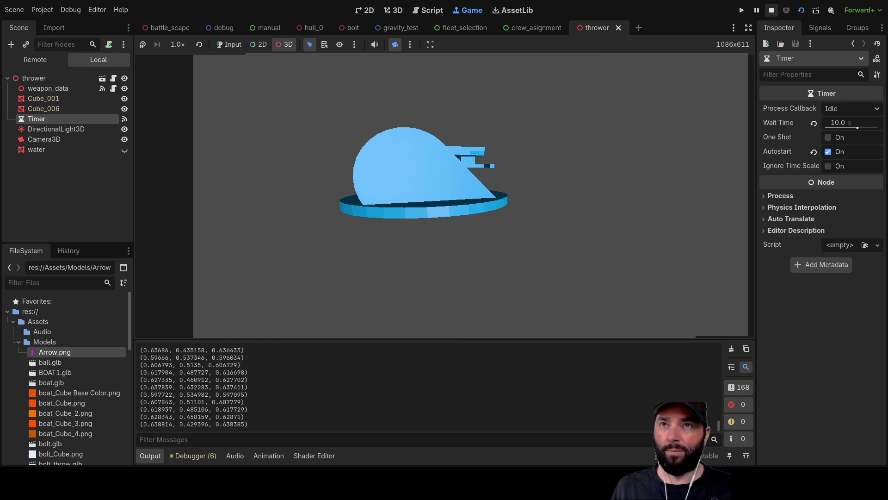
left_click(771, 10)
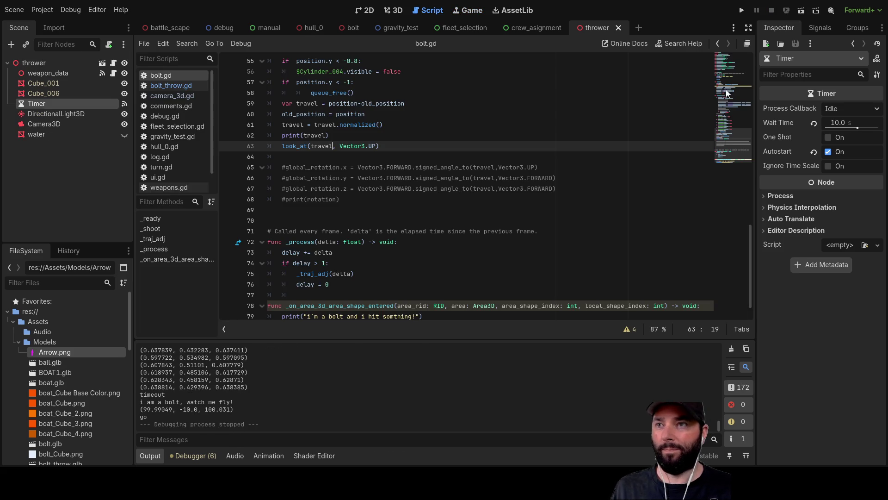
Change the line 74 check to 'delay > 0.1' and rerun the thrower scene through the editor camera
left_click(330, 263)
type("0.")
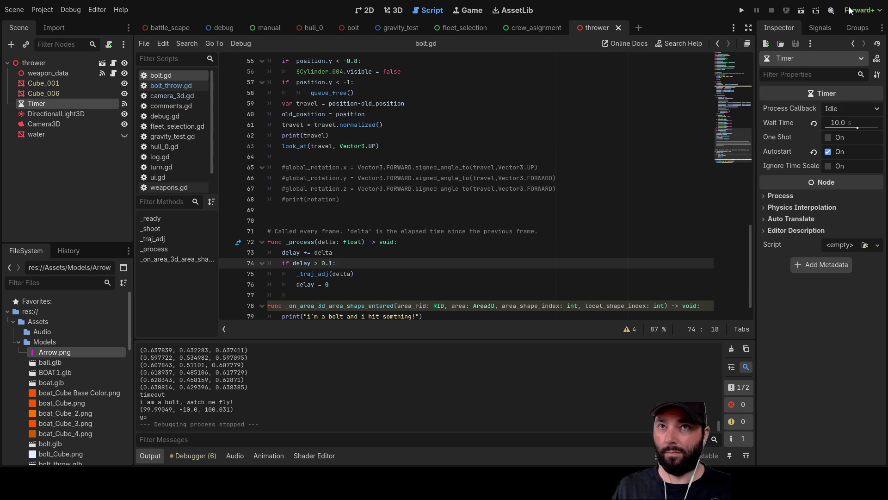
left_click(804, 11)
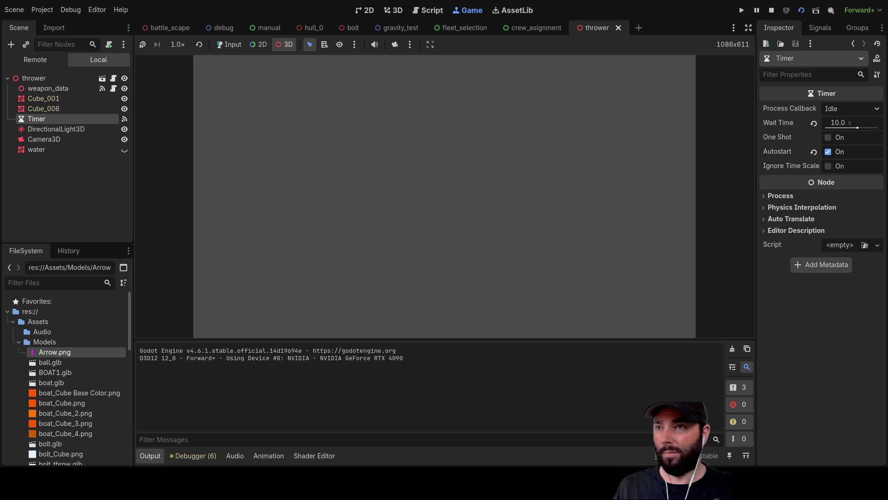
mouse_move(492, 181)
left_mouse_down()
mouse_move(632, 107)
mouse_move(410, 192)
mouse_move(472, 156)
left_mouse_up()
left_click(395, 44)
scroll(471, 195, "up", 3)
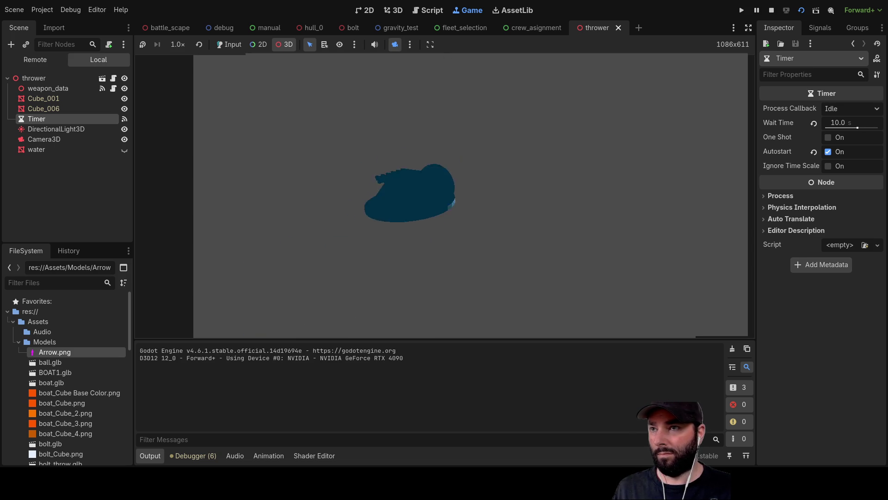
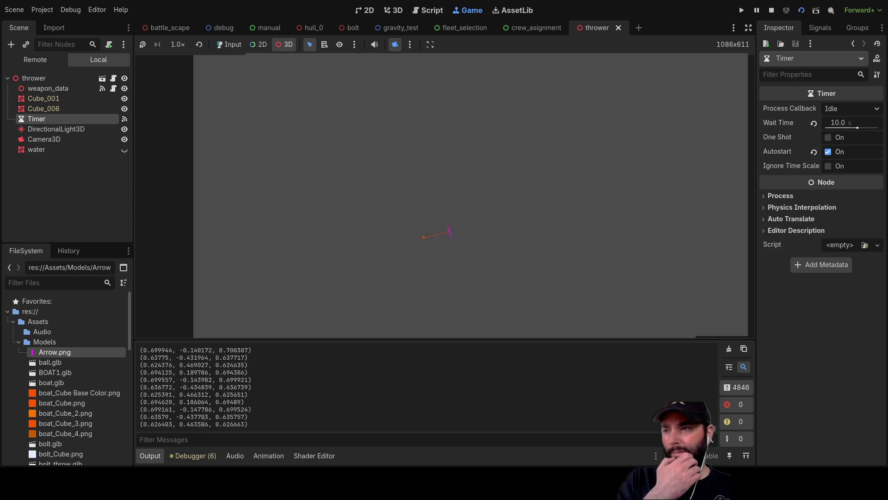
Stop the game and delete the delay check and delay reset lines from _process in bolt.gd
left_click(771, 10)
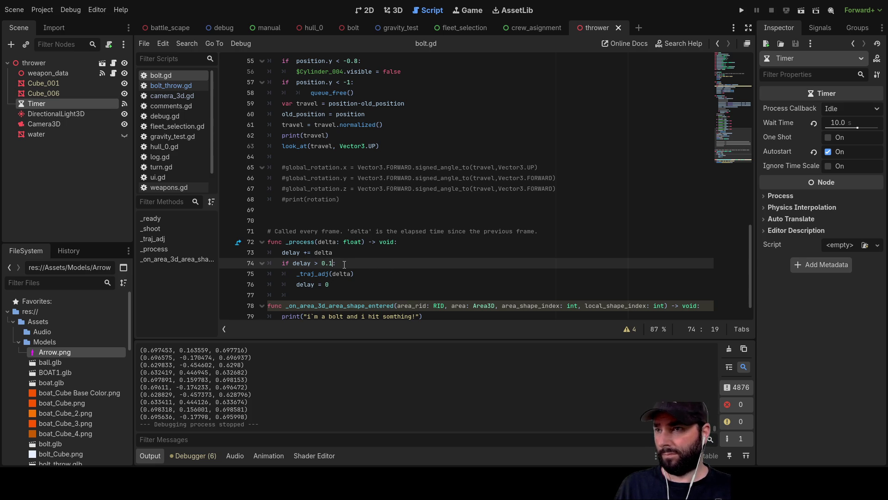
left_click_drag(345, 265, 254, 250)
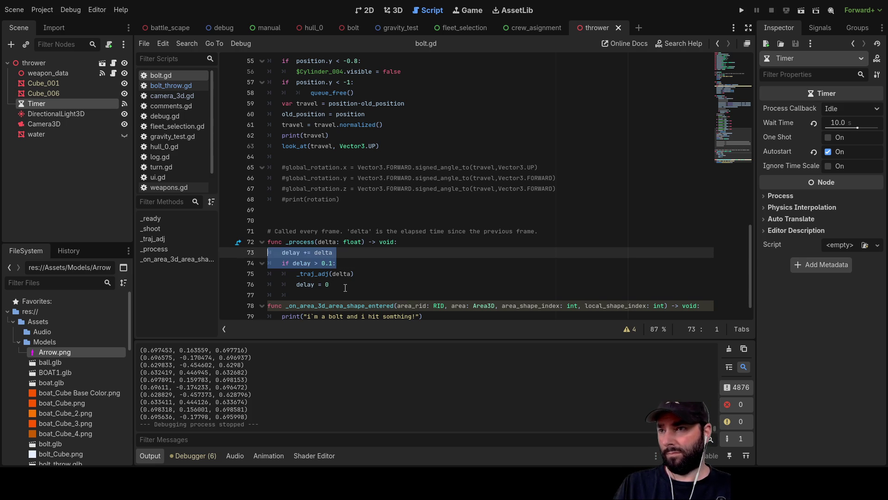
key("BackSpace")
key("Delete")
key("Delete")
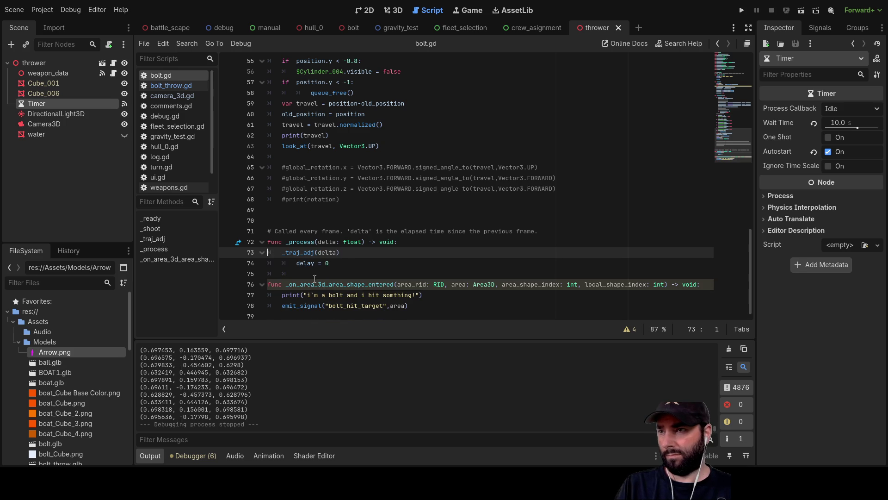
left_click_drag(343, 264, 247, 265)
key("BackSpace")
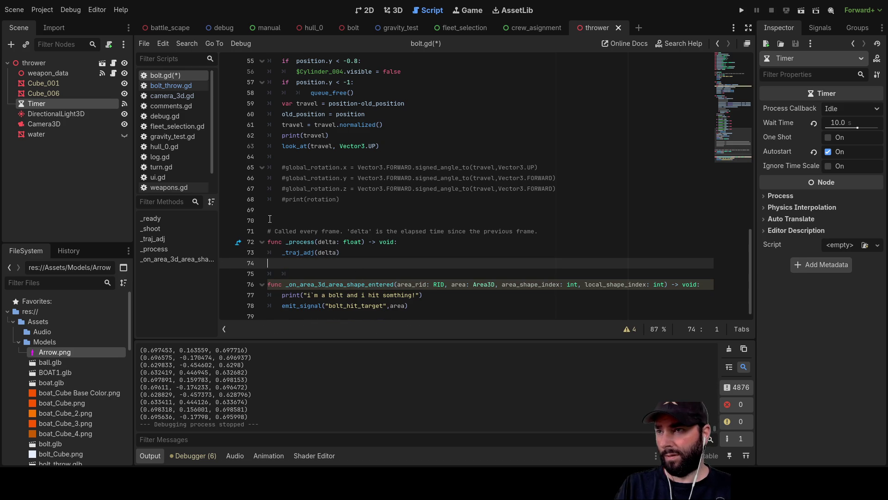
Add a new func _physics_process(delta) above _process
left_click(269, 219)
key("Return")
key("Up")
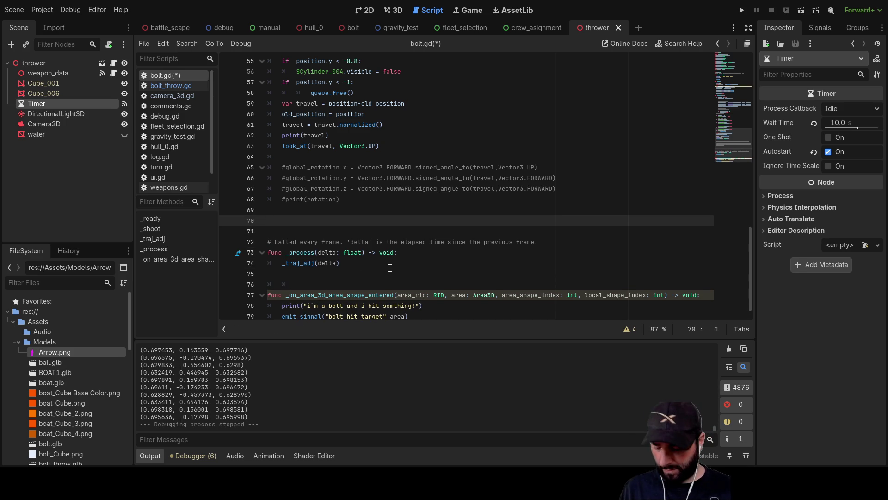
type("func _")
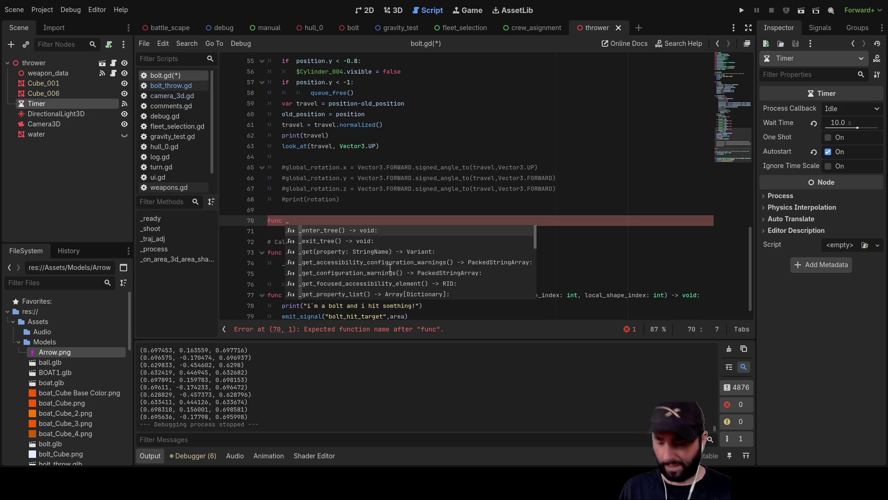
type("phy")
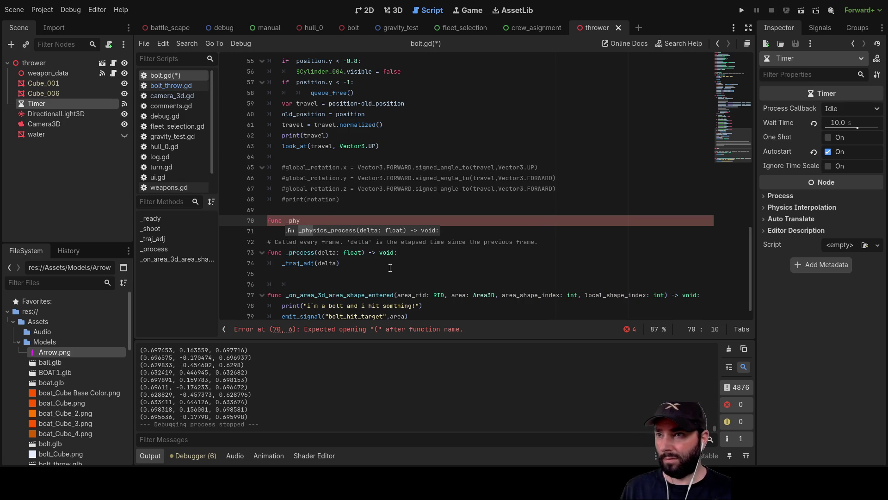
key("Return")
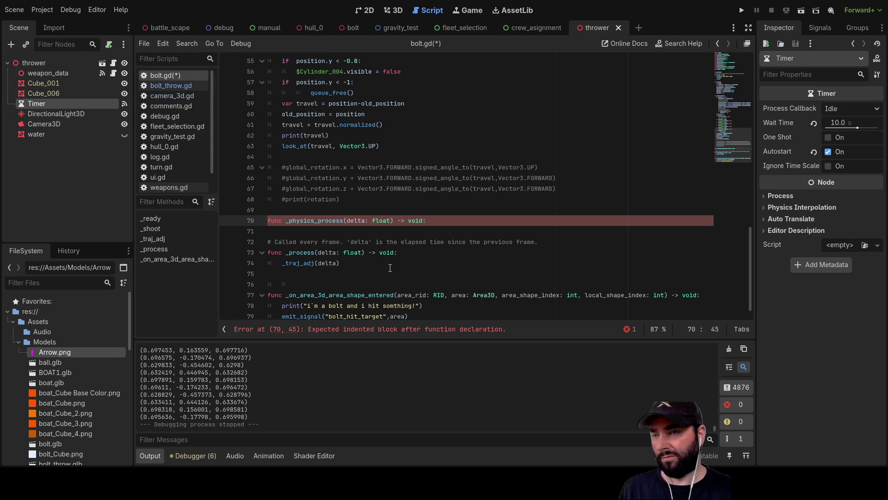
key("Down")
key("Return")
key("Up")
Move the _traj_adj(delta) call into _physics_process, leave _process as pass, and run the scene
left_click_drag(342, 274, 284, 274)
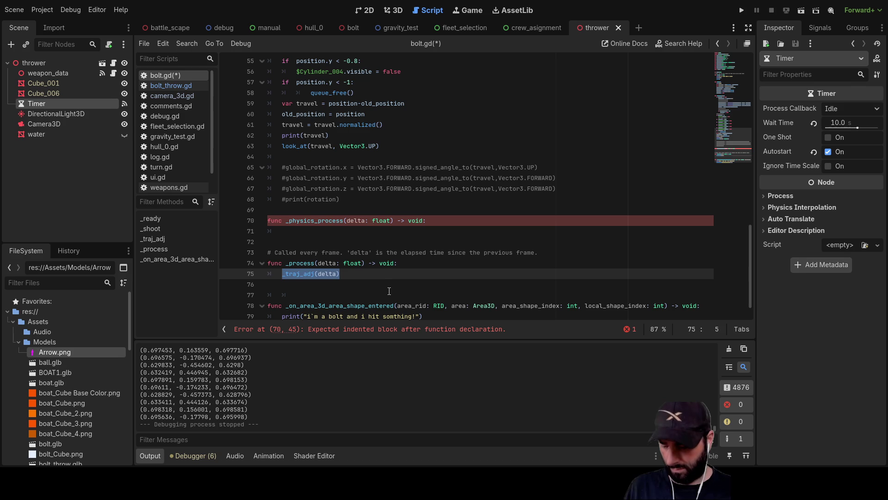
key("ctrl+x")
left_click(319, 231)
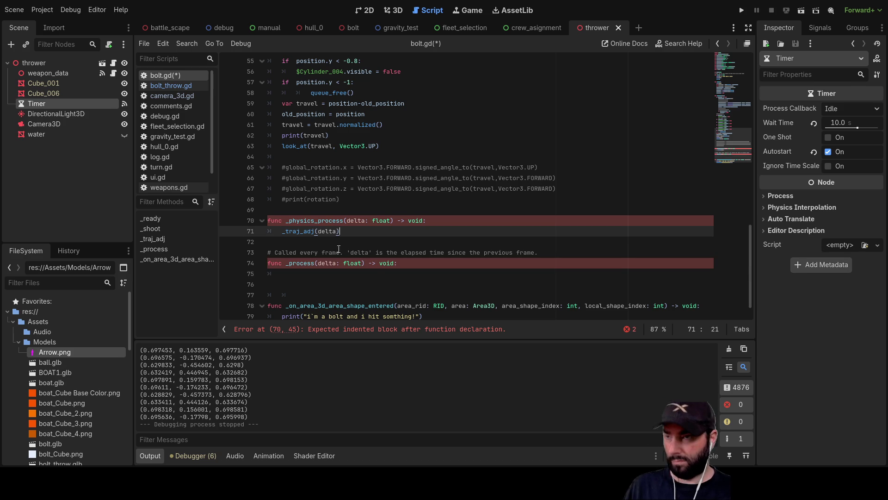
key("ctrl+v")
left_click(313, 276)
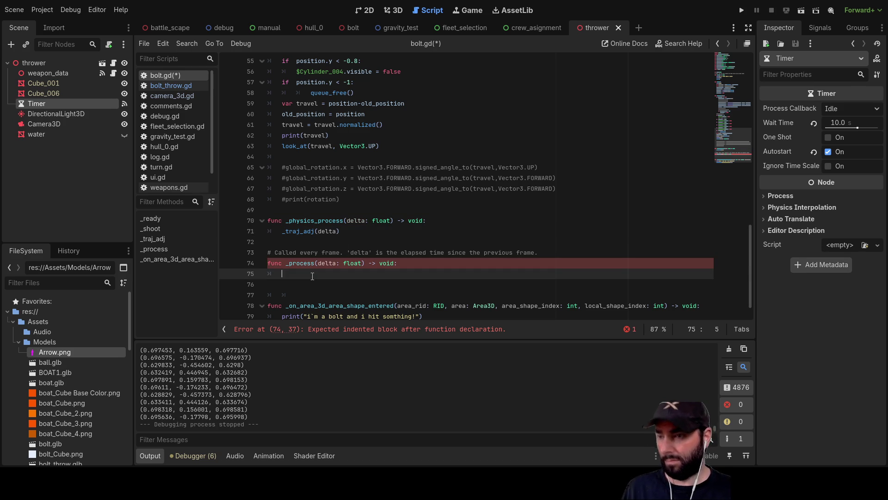
type("pass")
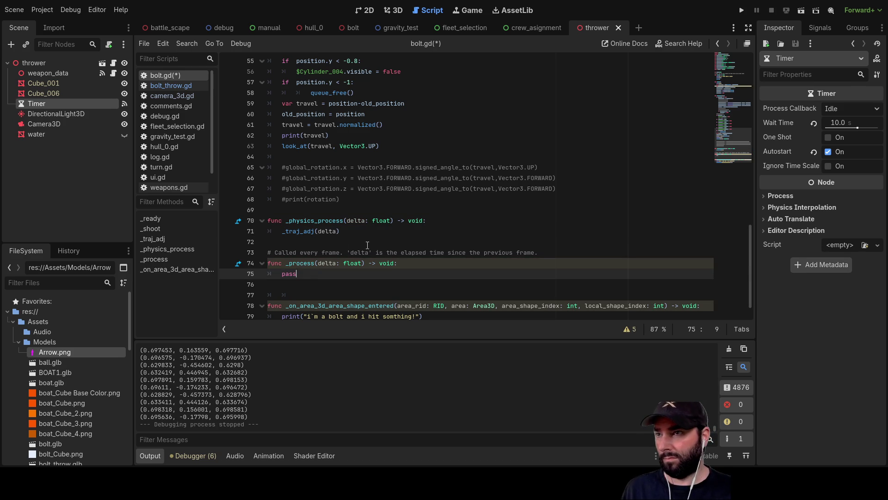
key("Up")
key("Up")
key("Up")
scroll(388, 284, "down", 1)
scroll(406, 281, "up", 5)
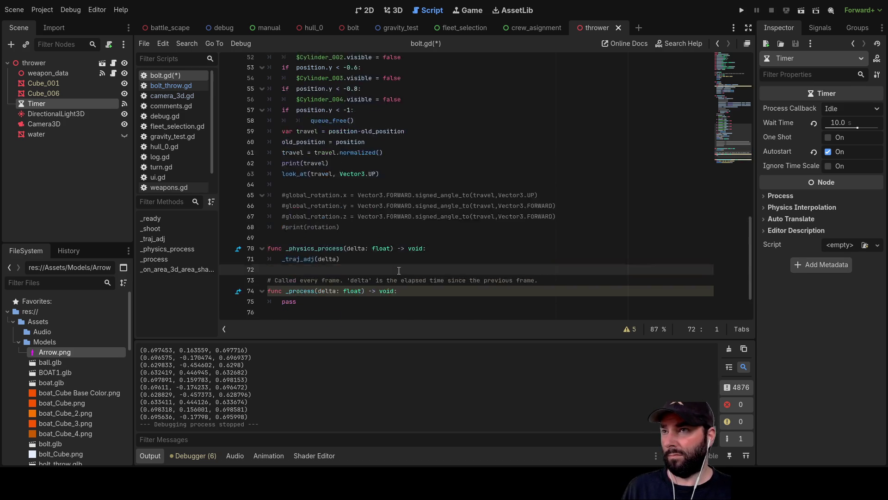
left_click(806, 11)
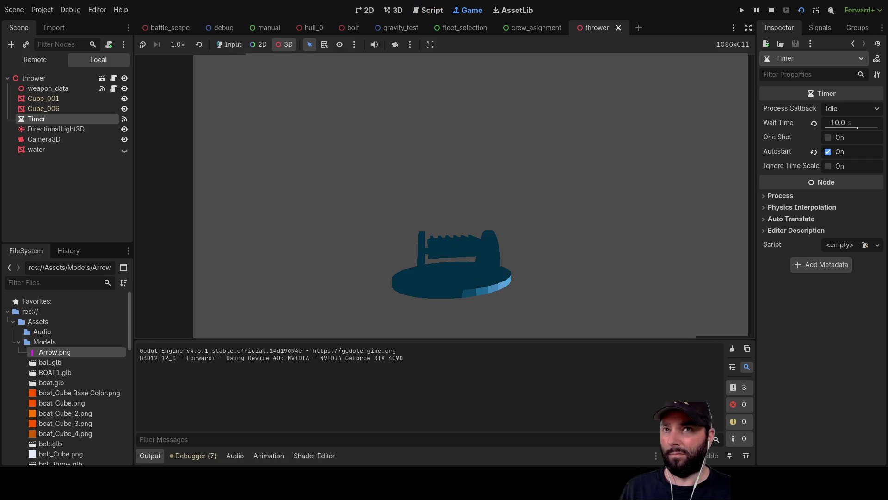
Take control of the game camera, make the water node visible, then stop the game
left_click(395, 44)
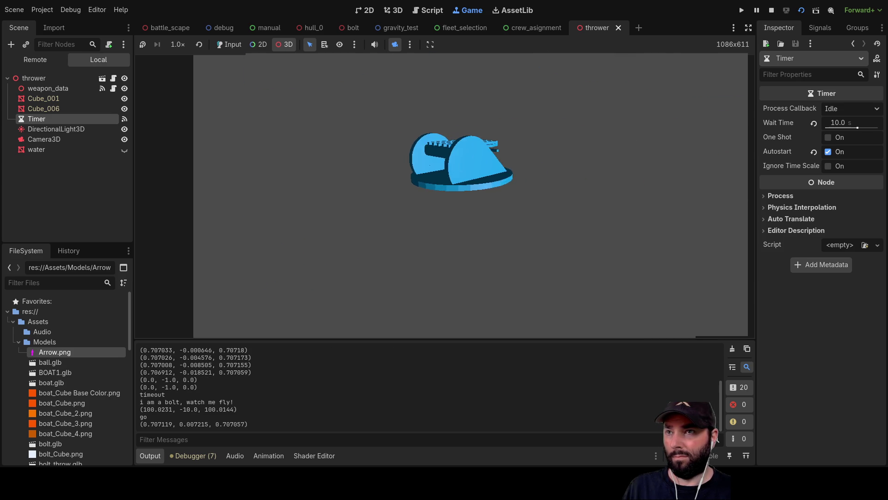
left_click(124, 149)
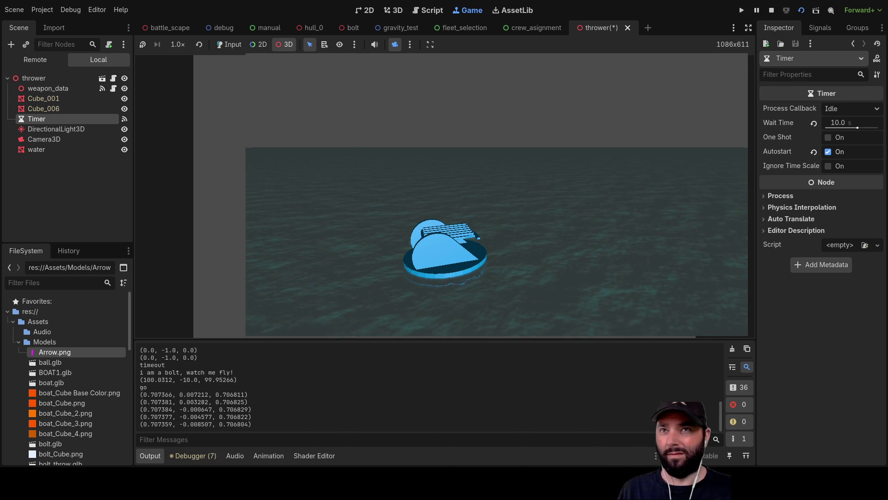
left_click(772, 9)
Look over the _traj_adj code in bolt.gd, then save and rerun the thrower scene
scroll(367, 210, "up", 11)
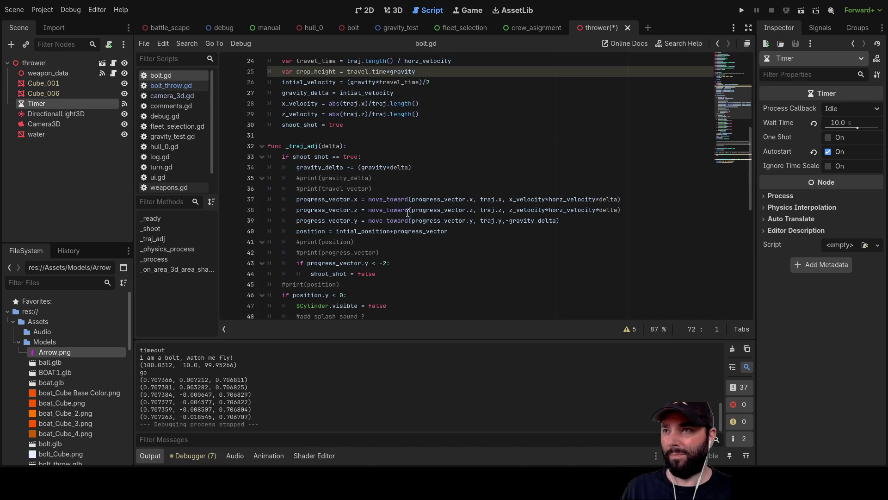
scroll(362, 208, "up", 3)
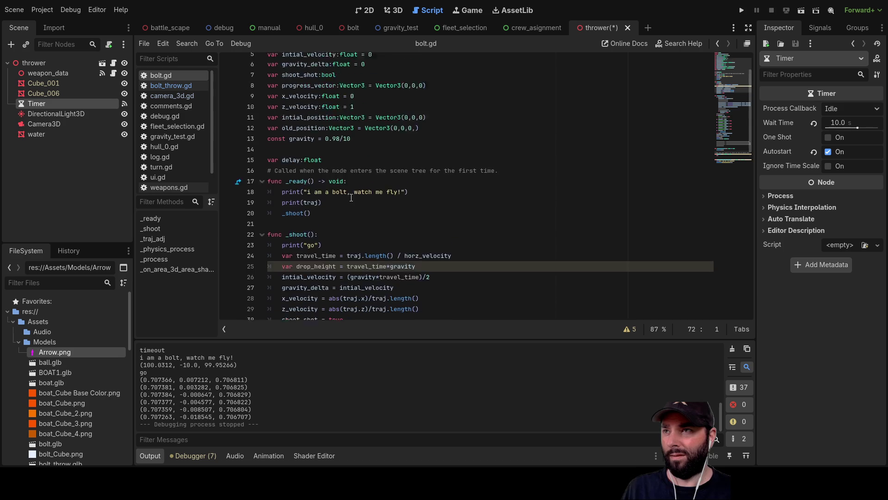
scroll(352, 196, "down", 5)
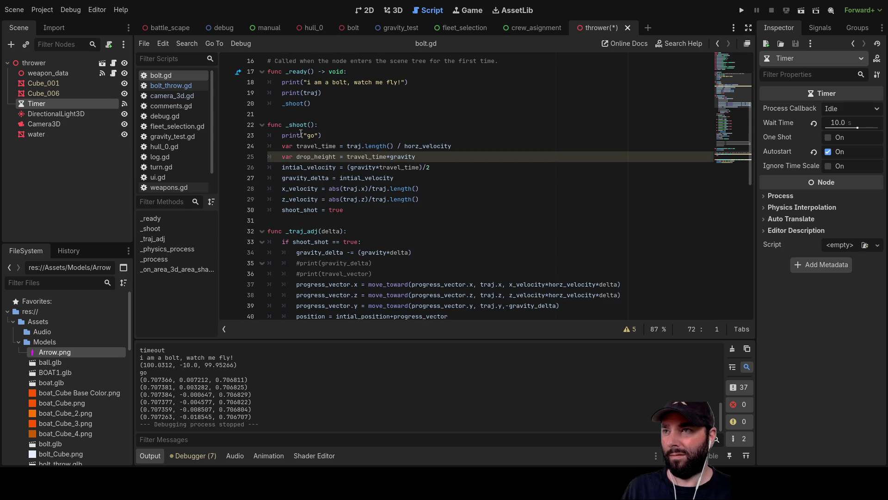
double_click(303, 231)
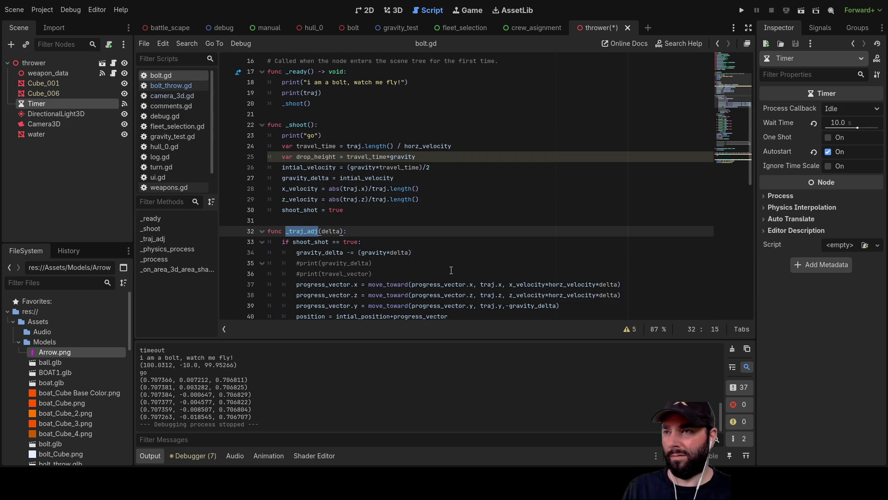
scroll(451, 270, "down", 6)
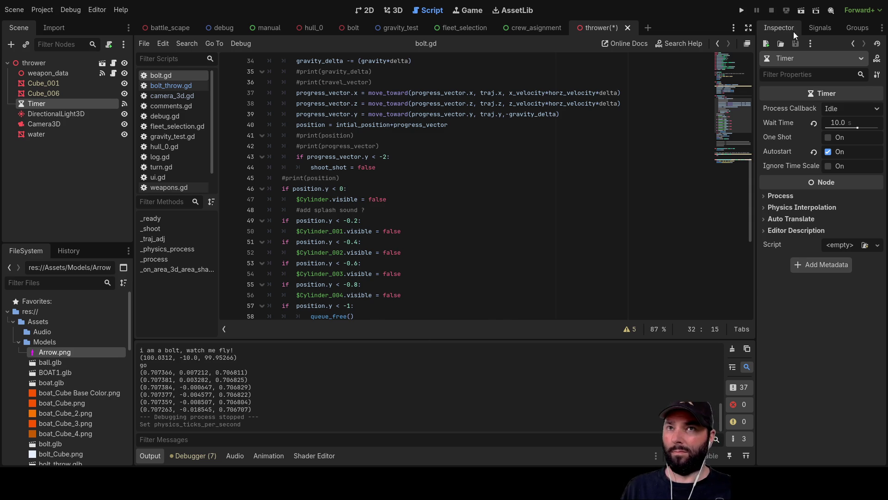
left_click(800, 11)
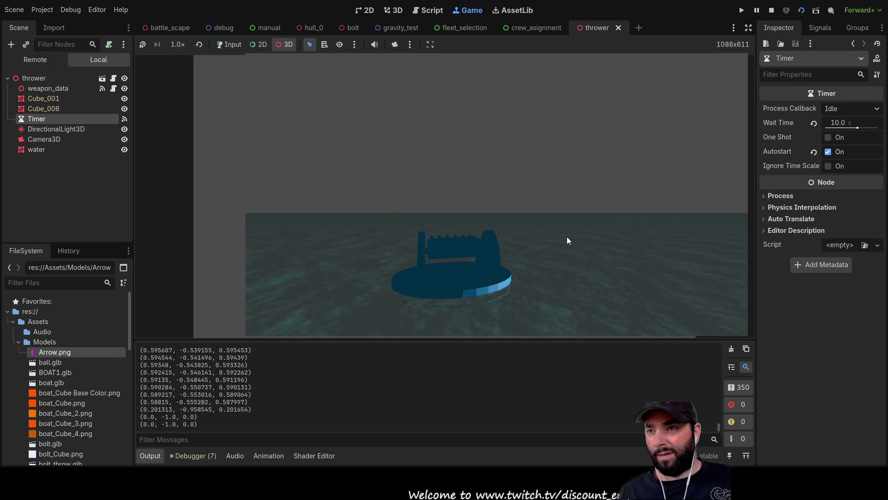
Take control of the game camera in the running thrower scene
left_click(557, 229)
Pick a mesh in the running game to show its remote MeshInstance3D in the Inspector
left_click(395, 45)
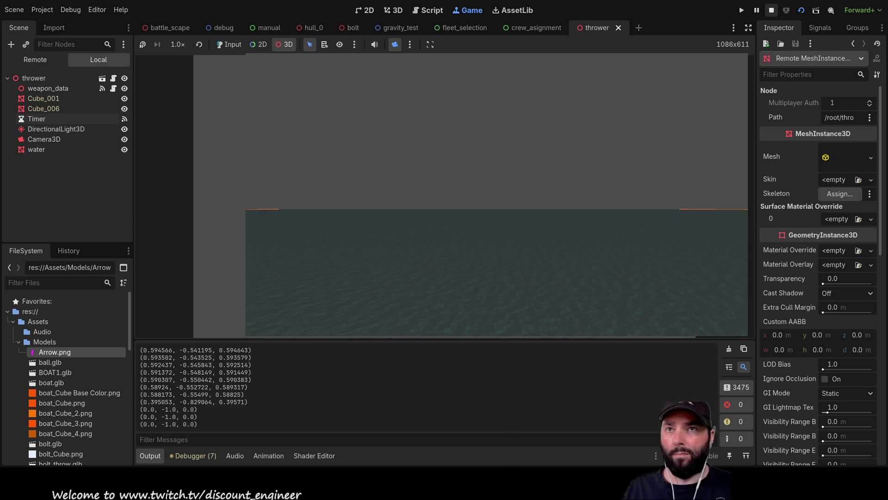
key("F8")
left_click_drag(353, 339, 351, 143)
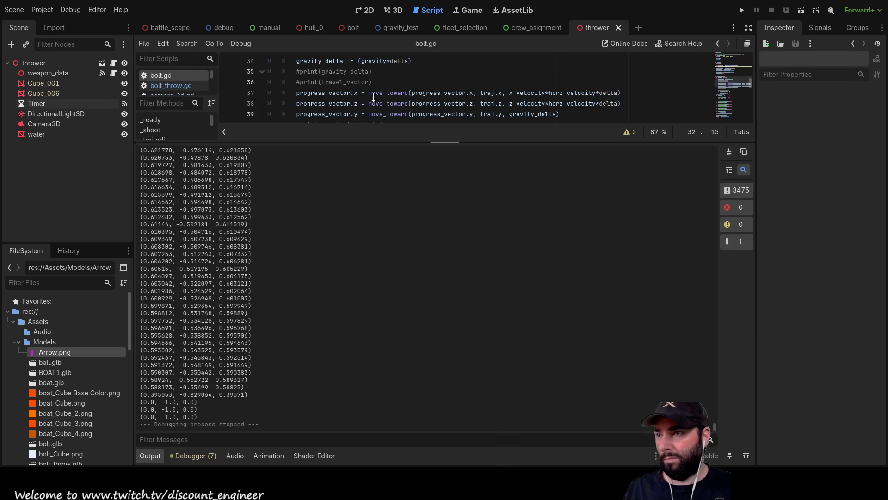
scroll(247, 337, "up", 5)
scroll(247, 338, "up", 10)
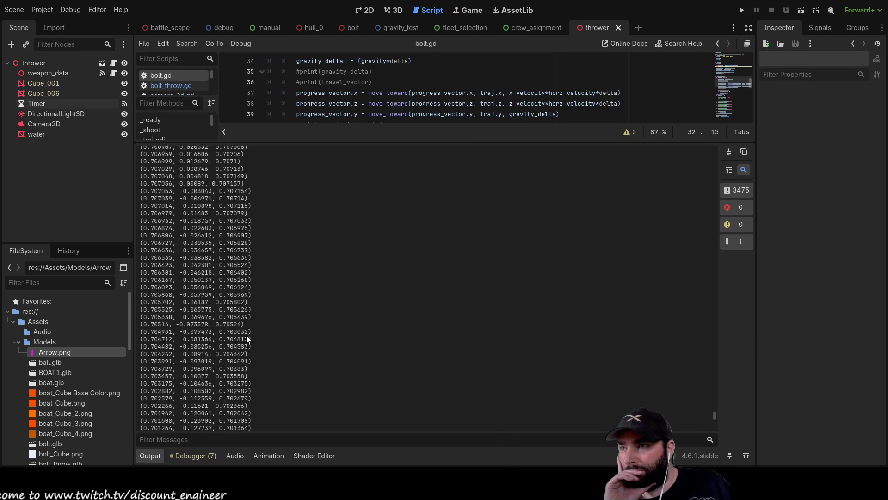
scroll(198, 266, "down", 5)
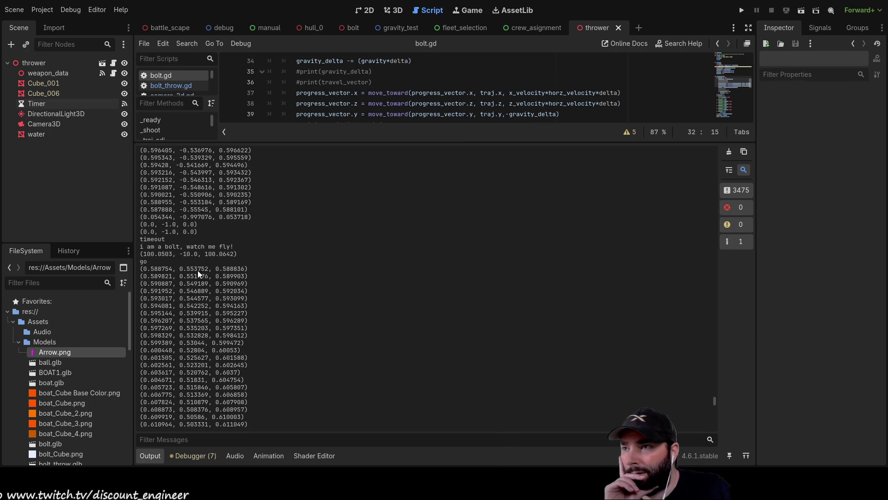
scroll(194, 274, "up", 15)
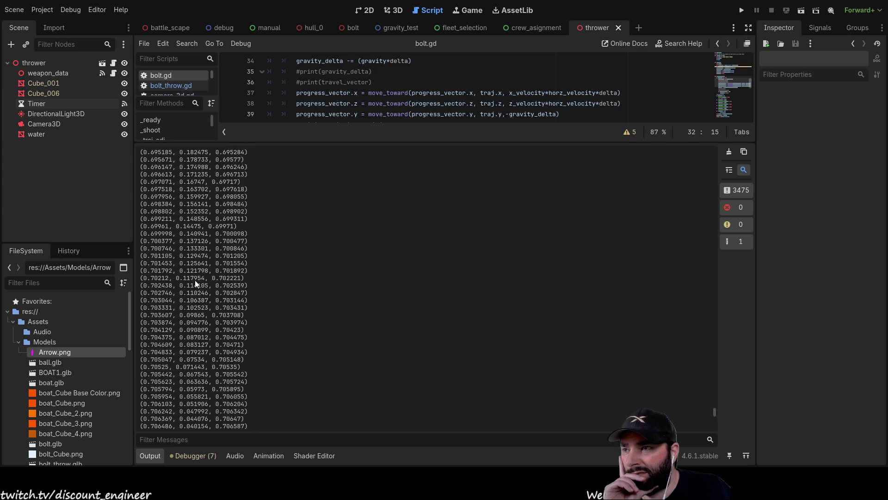
scroll(192, 299, "up", 6)
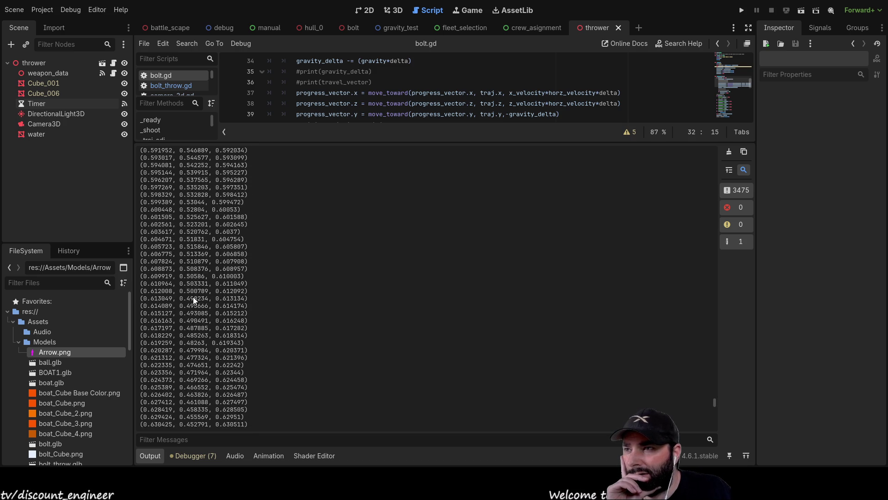
scroll(196, 303, "down", 20)
scroll(196, 303, "down", 5)
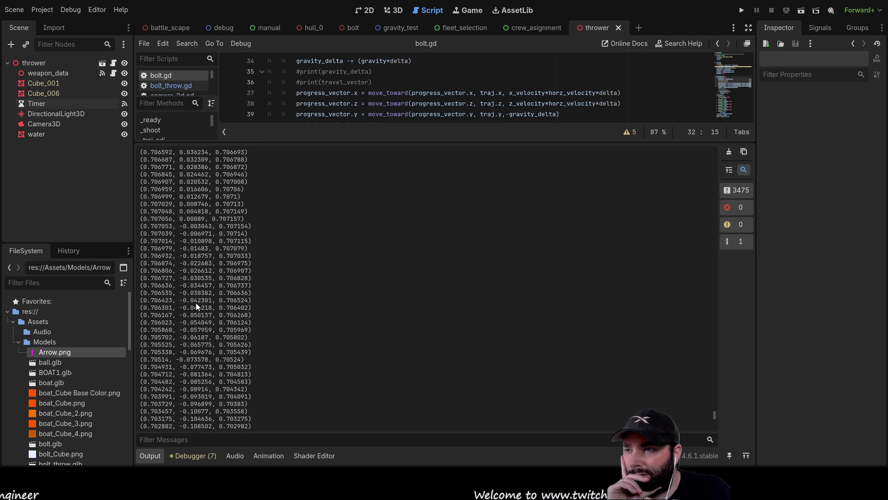
scroll(196, 303, "down", 17)
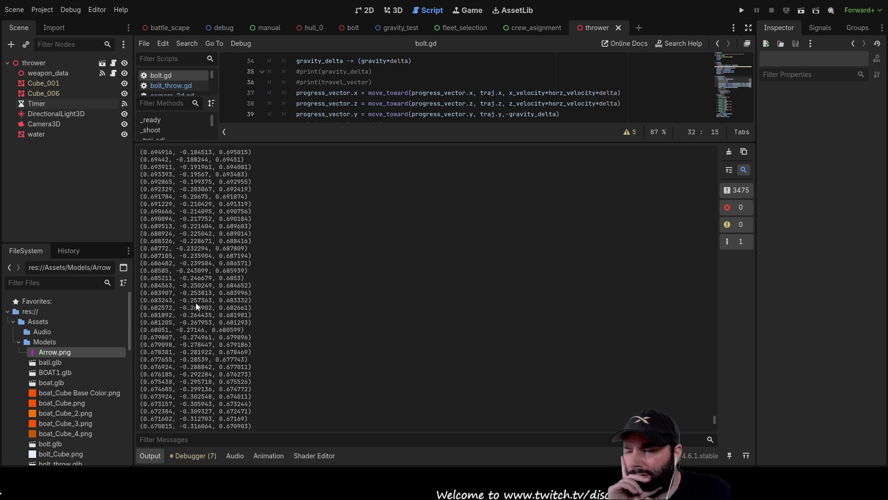
scroll(195, 302, "down", 20)
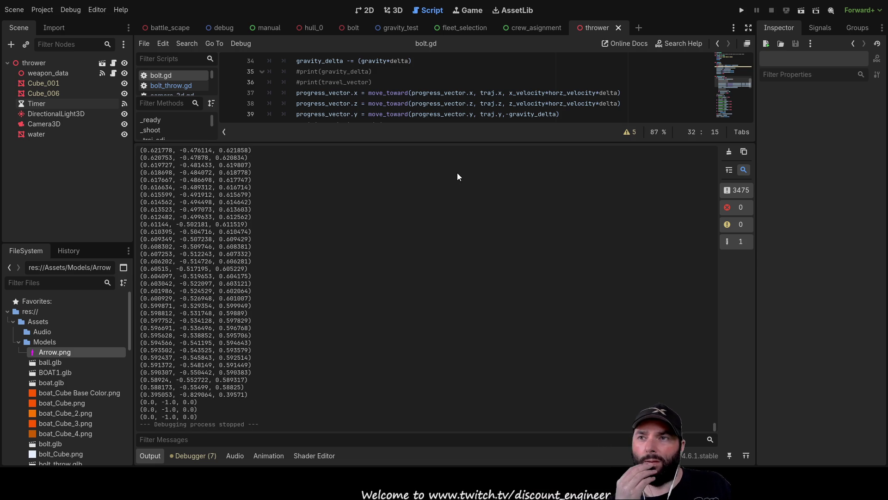
left_click_drag(473, 140, 495, 421)
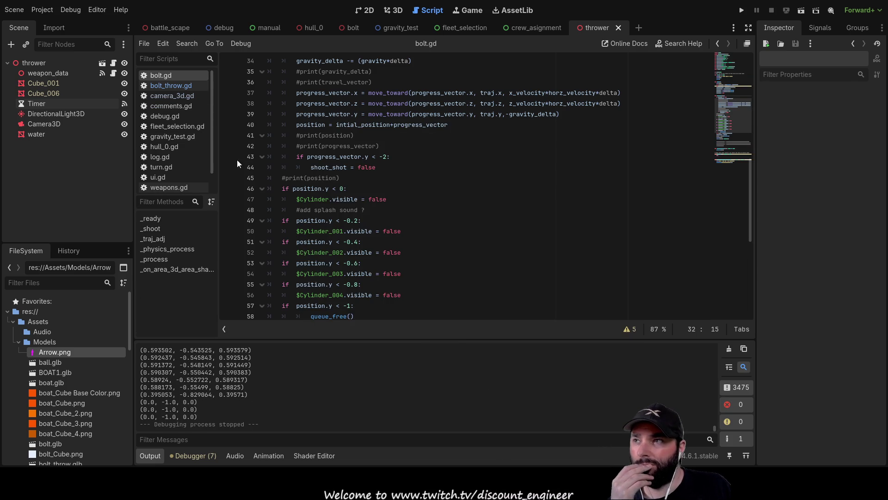
Uncomment print(rotation) on line 68 of bolt.gd and enlarge the output log
scroll(430, 250, "down", 8)
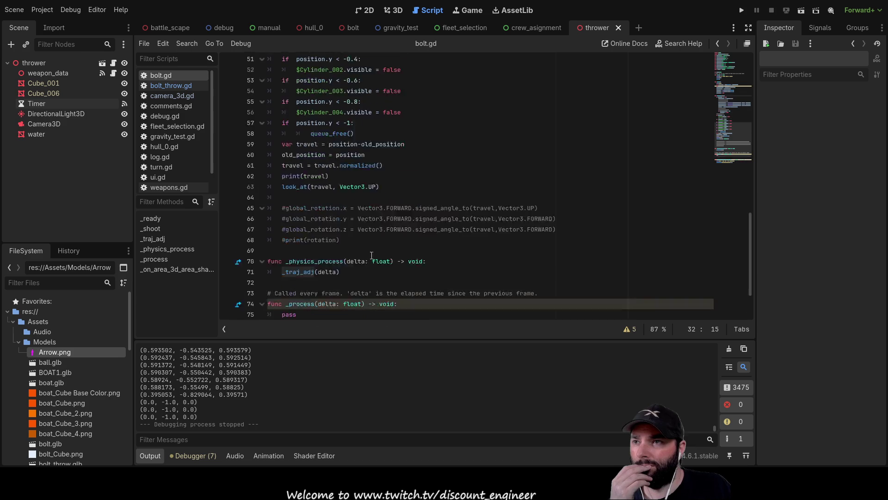
double_click(308, 114)
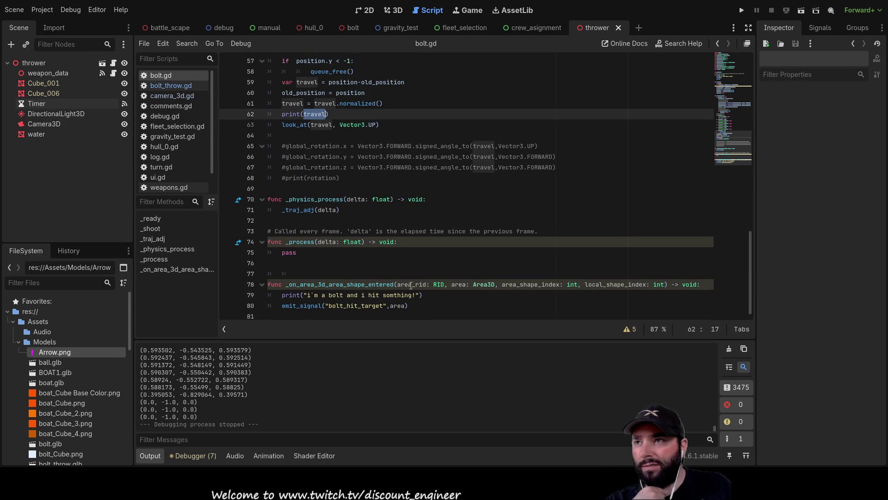
left_click(282, 178)
key("Delete")
scroll(313, 191, "up", 2)
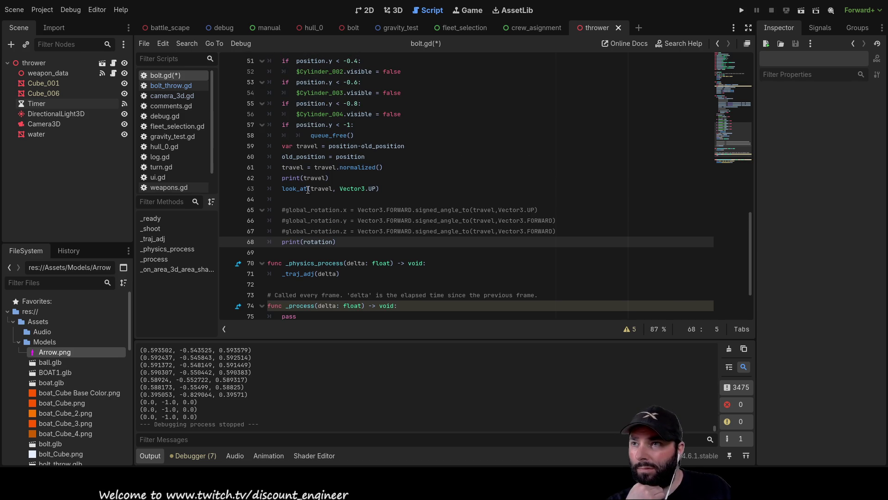
left_click_drag(257, 343, 266, 191)
scroll(257, 317, "up", 15)
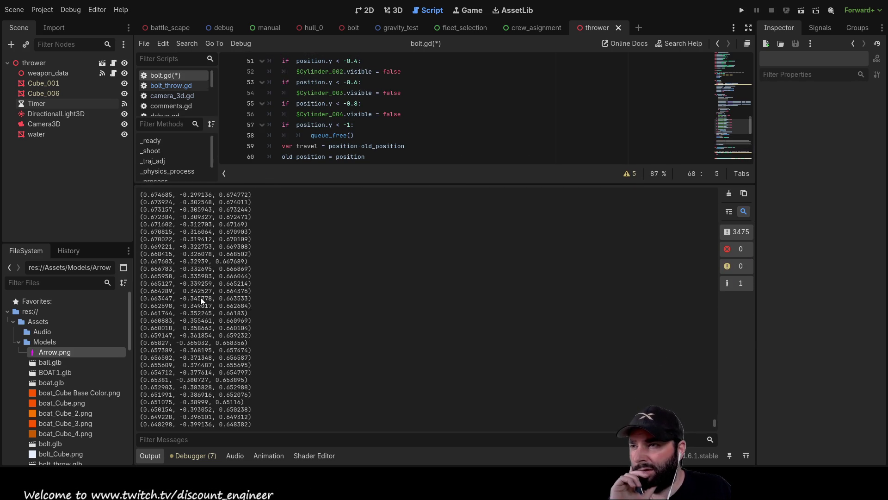
scroll(197, 289, "up", 15)
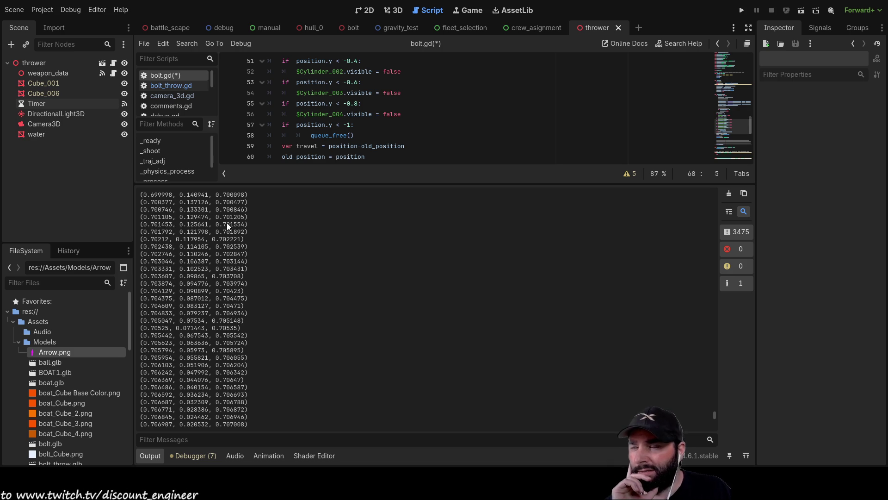
scroll(233, 275, "down", 15)
scroll(242, 341, "down", 10)
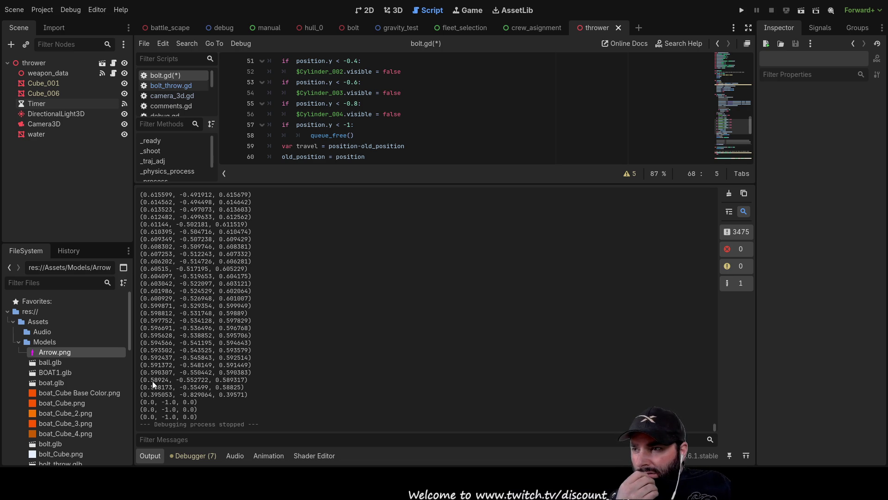
scroll(204, 268, "up", 5)
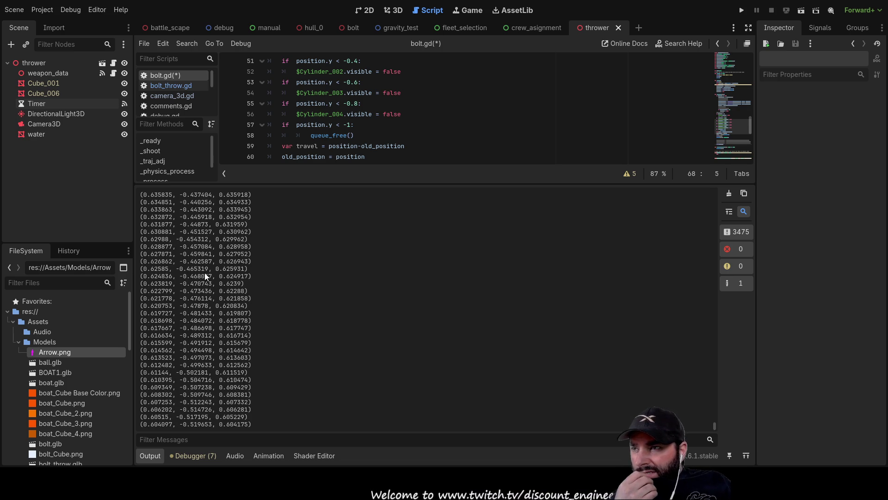
scroll(204, 273, "up", 8)
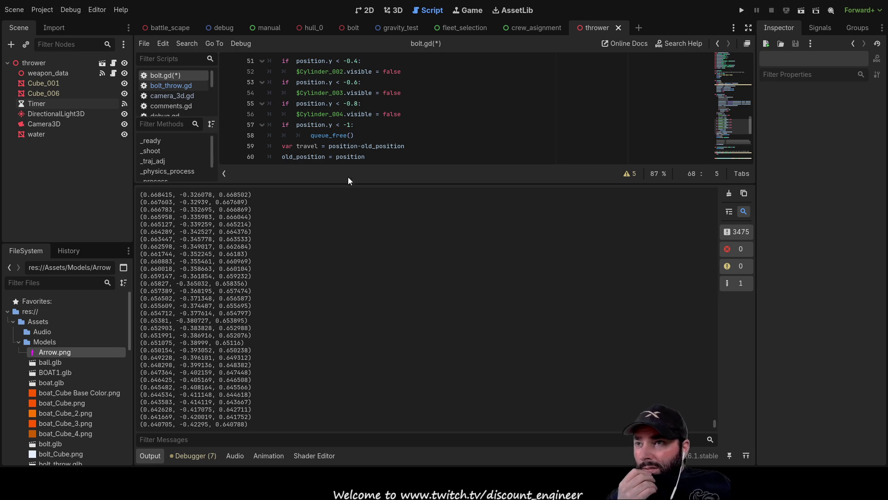
left_click_drag(424, 184, 409, 434)
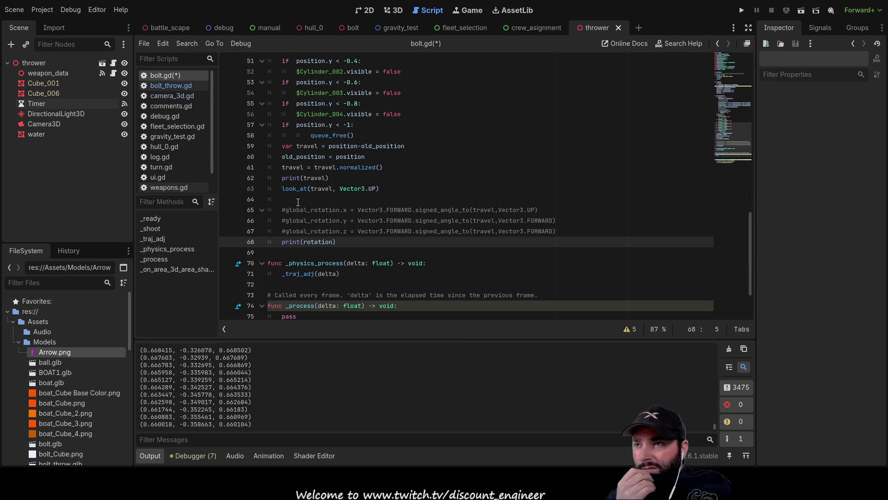
Comment out print(travel), set the Timer's Wait Time to 3 s, and run the thrower scene
key("Up")
key("Up")
key("Up")
type("#")
left_click(43, 104)
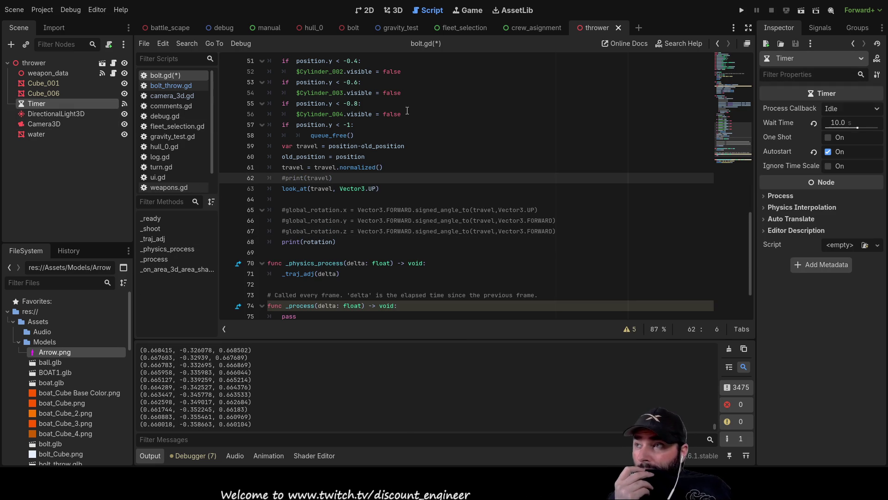
left_click(841, 122)
type("3")
key("Return")
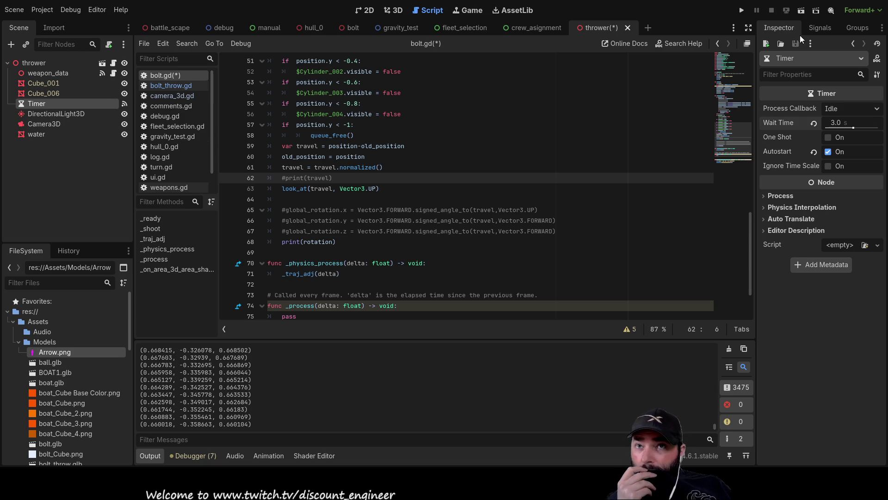
left_click(801, 10)
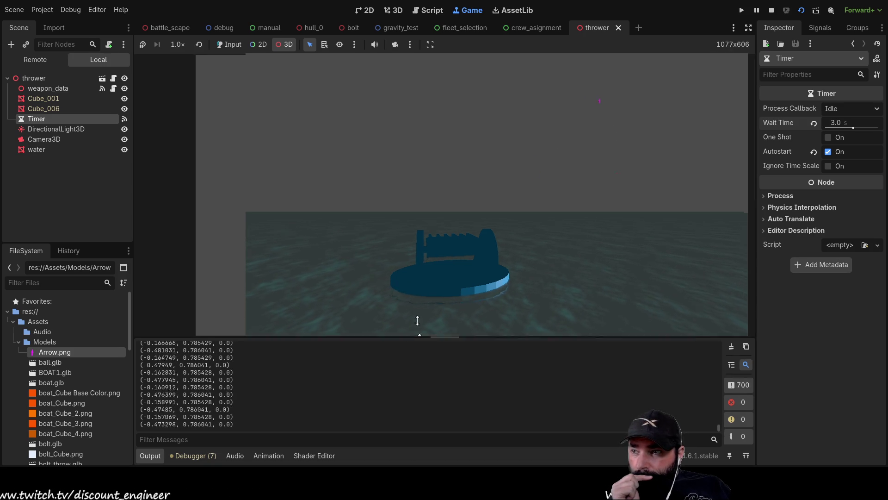
Pause the running game and expand the Output log to read the printed rotation values
left_click_drag(361, 341, 356, 181)
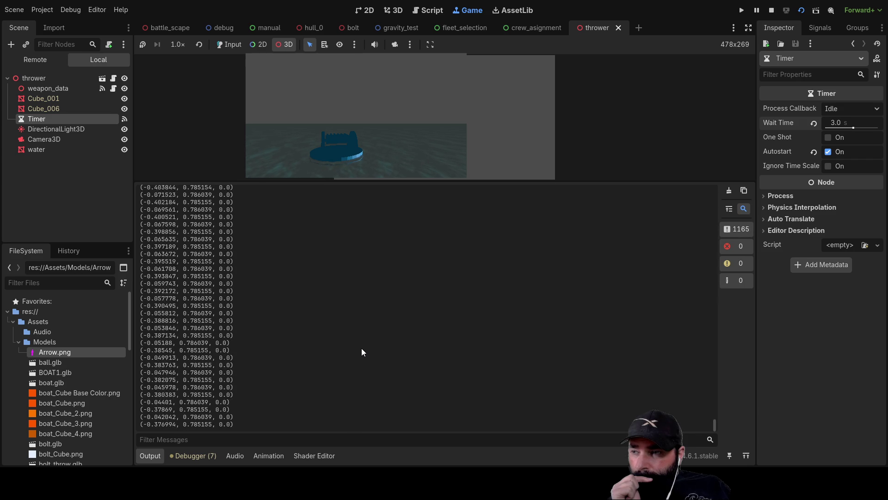
left_click(757, 10)
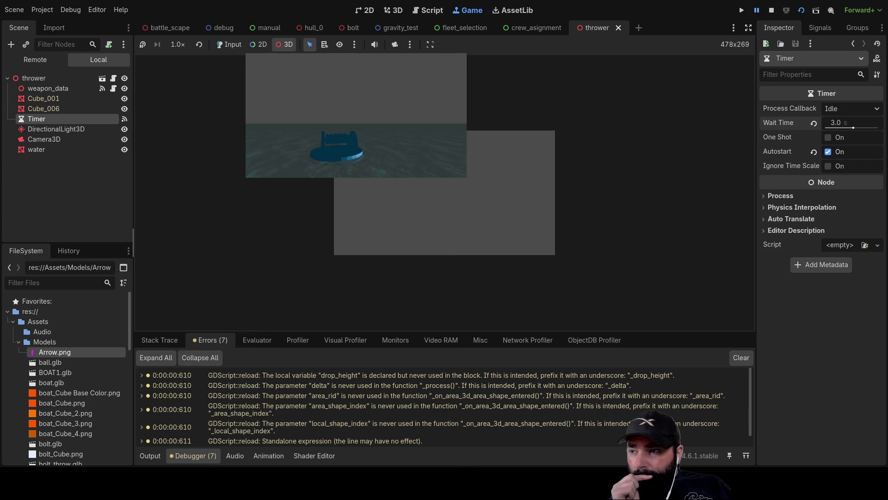
left_click(147, 455)
mouse_move(453, 182)
left_mouse_down()
mouse_move(453, 113)
mouse_move(453, 122)
left_mouse_up()
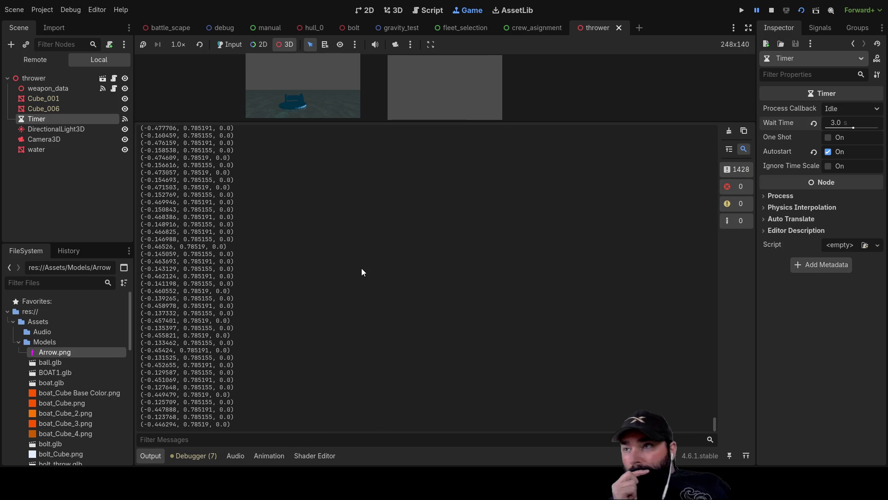
scroll(213, 247, "up", 7)
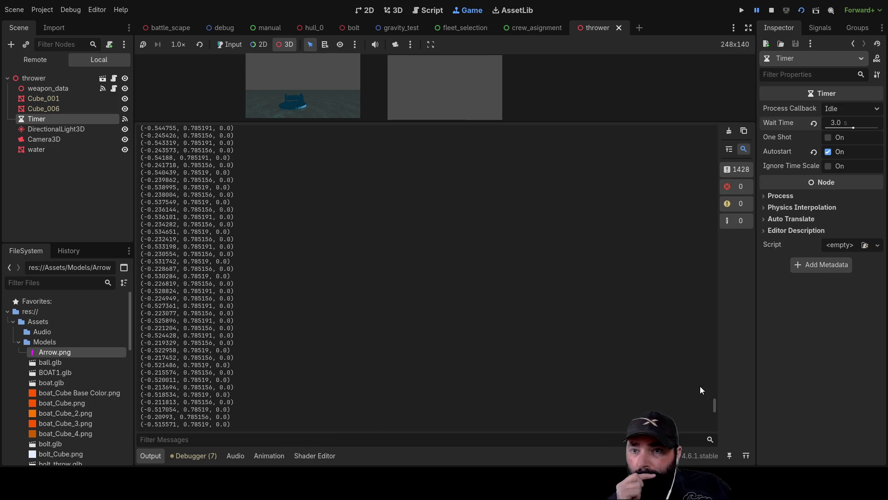
mouse_move(715, 402)
left_mouse_down()
mouse_move(701, 215)
mouse_move(702, 232)
left_mouse_up()
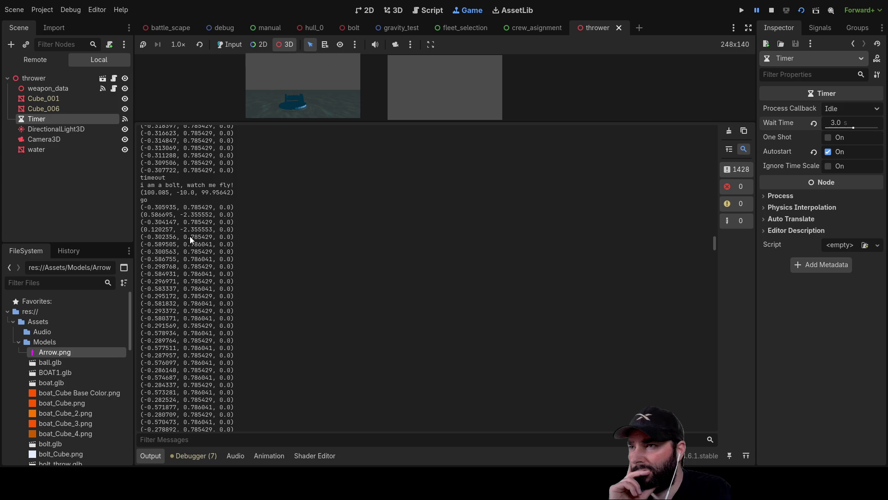
scroll(187, 312, "down", 10)
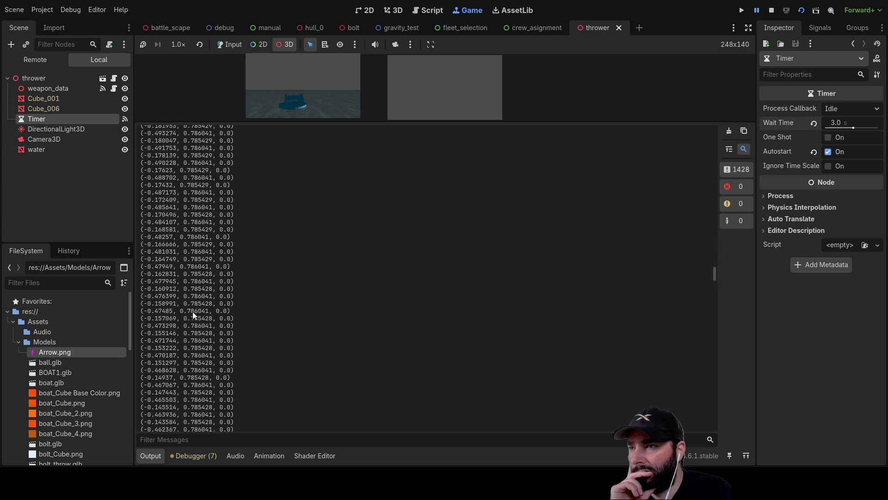
scroll(192, 314, "down", 15)
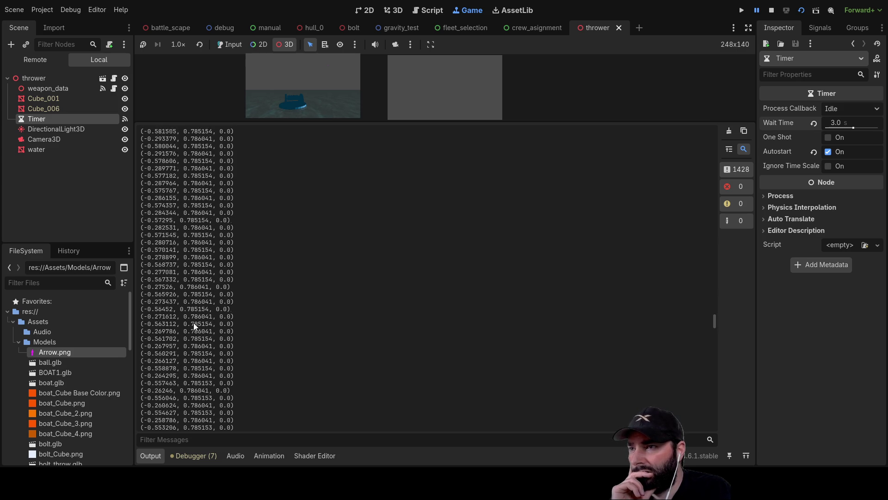
scroll(192, 319, "up", 5)
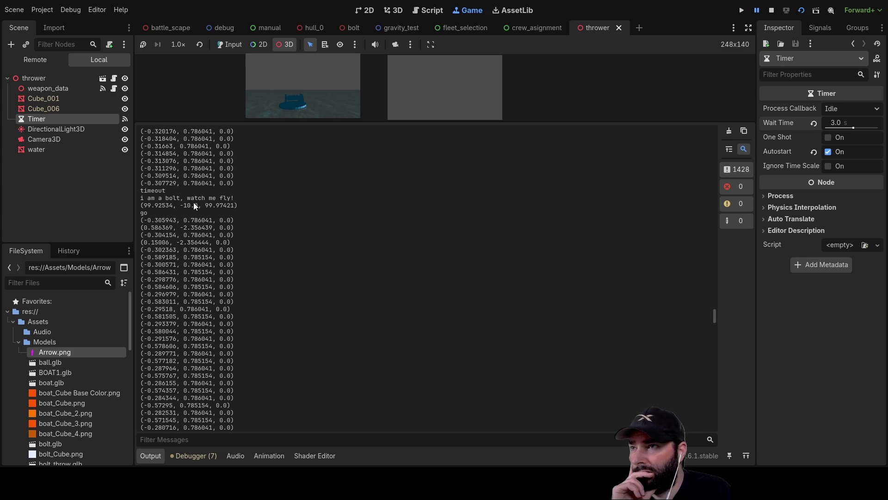